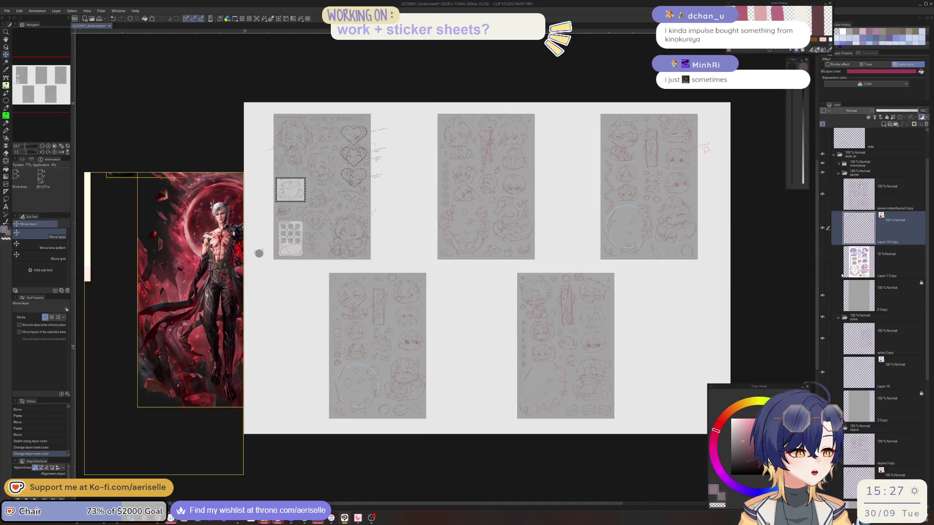
Set Layer 10's layer colour to red
left_click(881, 364)
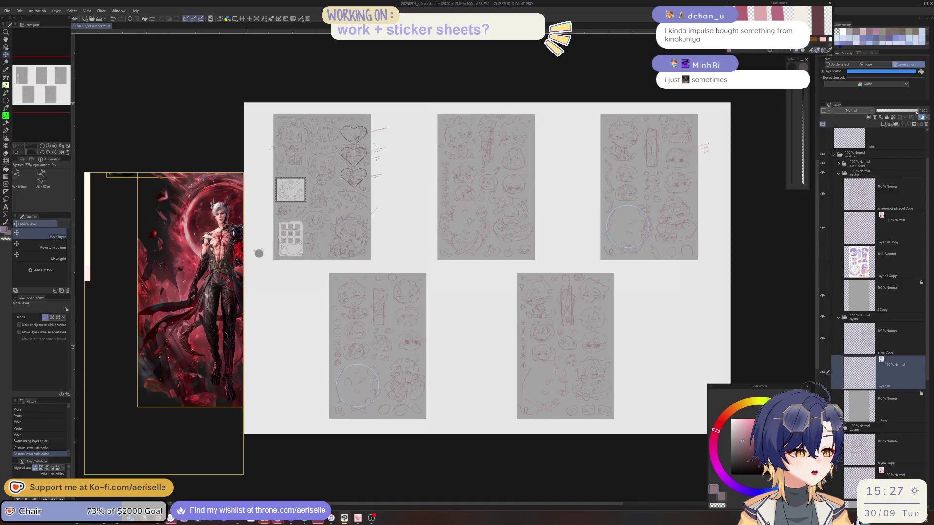
left_click(908, 73)
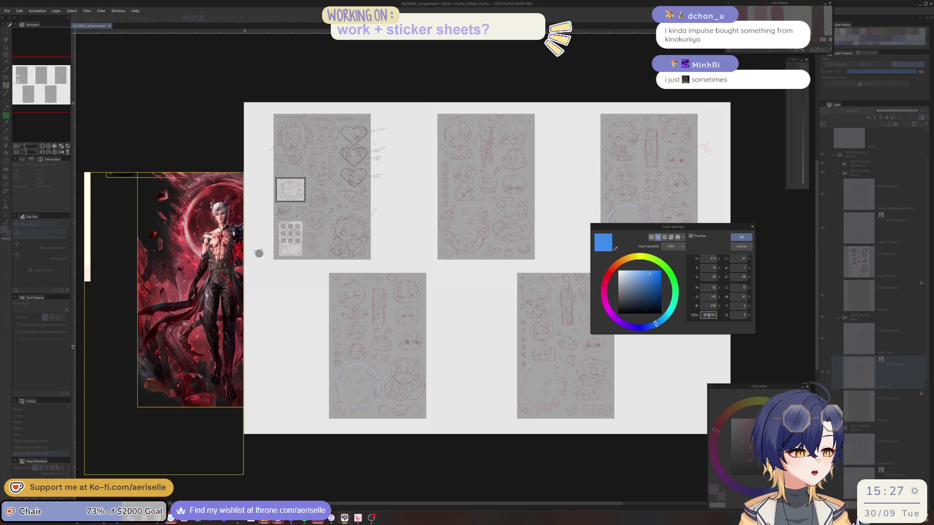
left_click(741, 237)
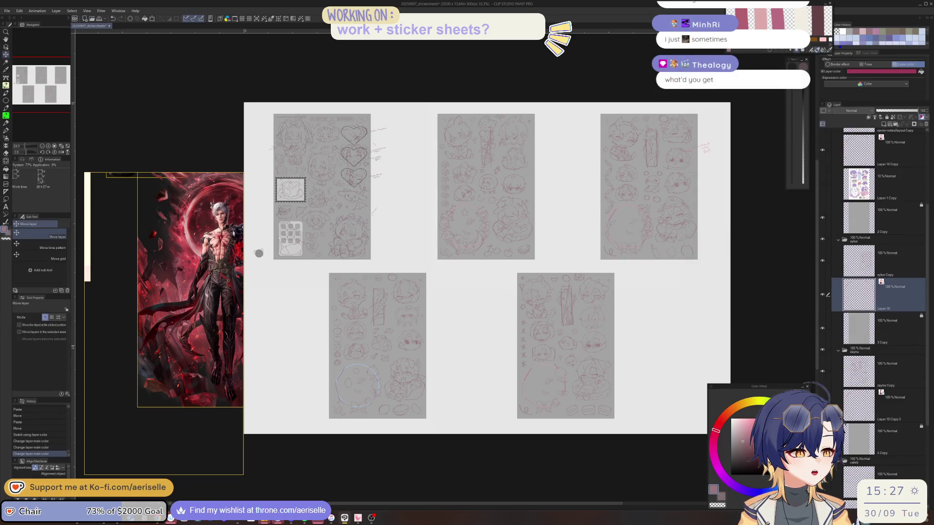
Give Layer 10 Copy 2 the magenta layer colour HEX 9E3A57
left_click(901, 399)
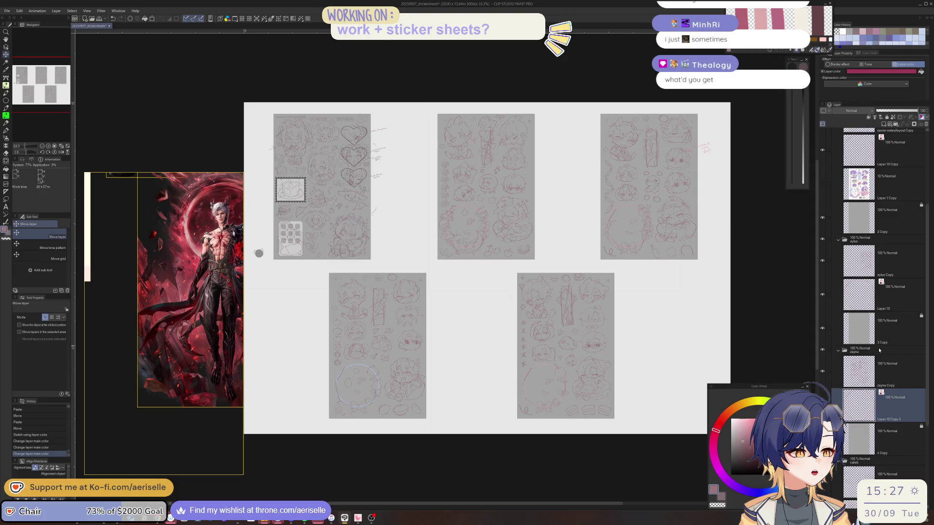
scroll(884, 355, "down", 1)
scroll(884, 355, "down", 2)
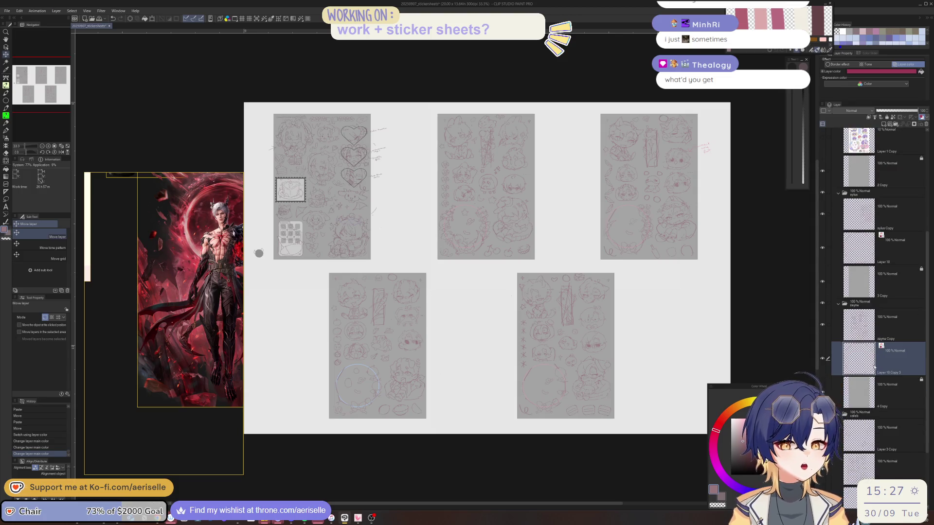
scroll(879, 384, "down", 3)
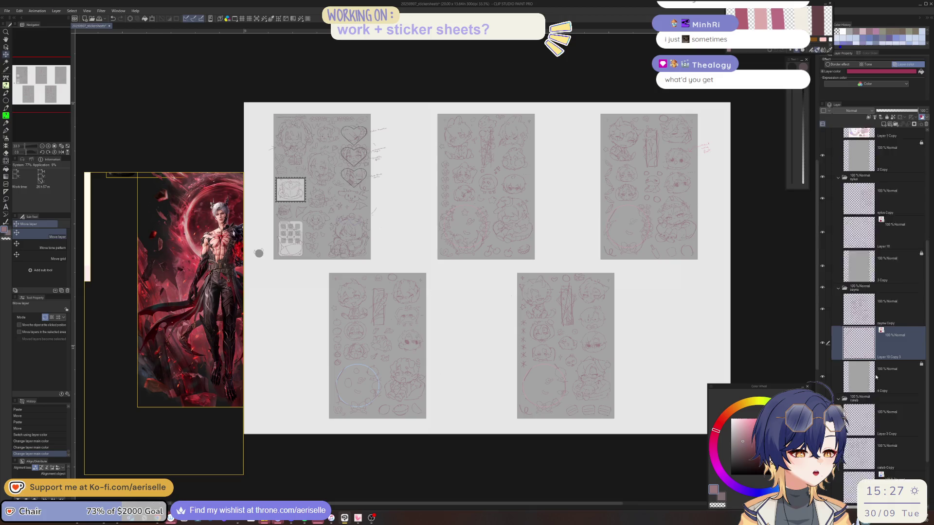
left_click(894, 455)
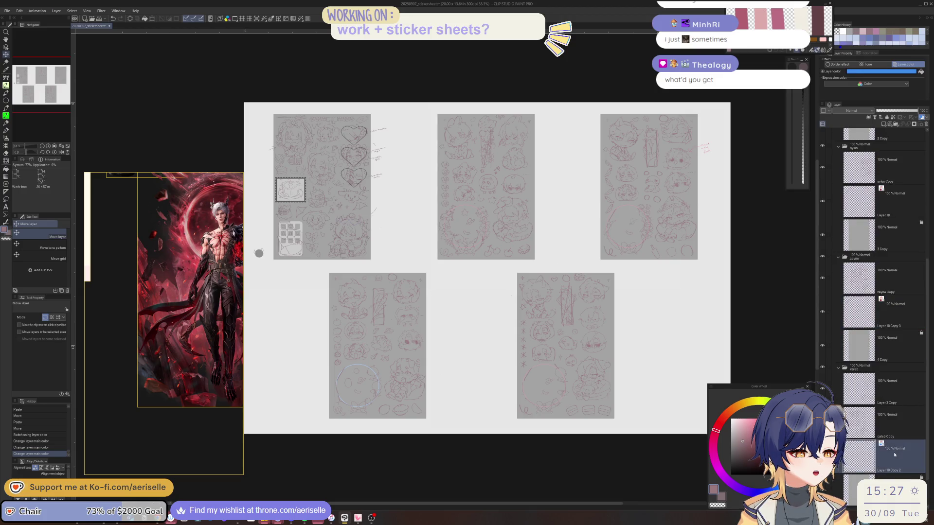
left_click(891, 72)
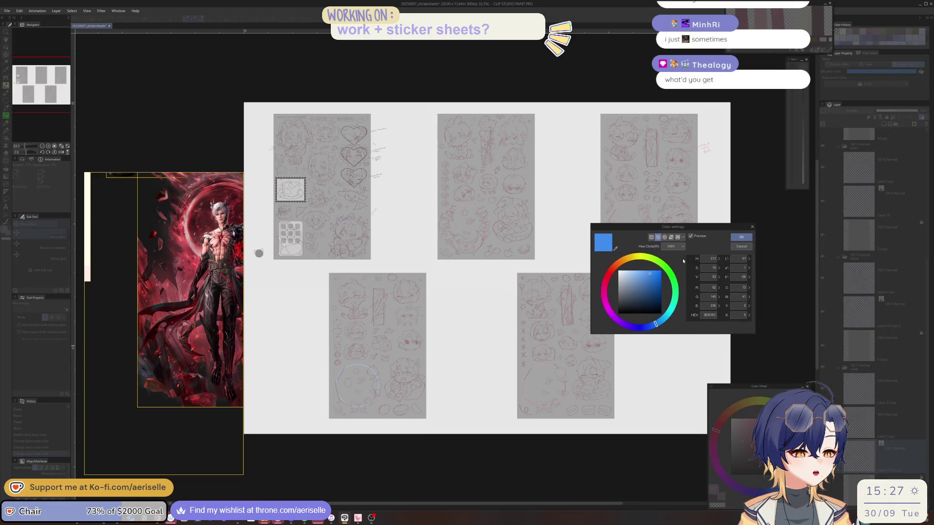
type("9E3A57")
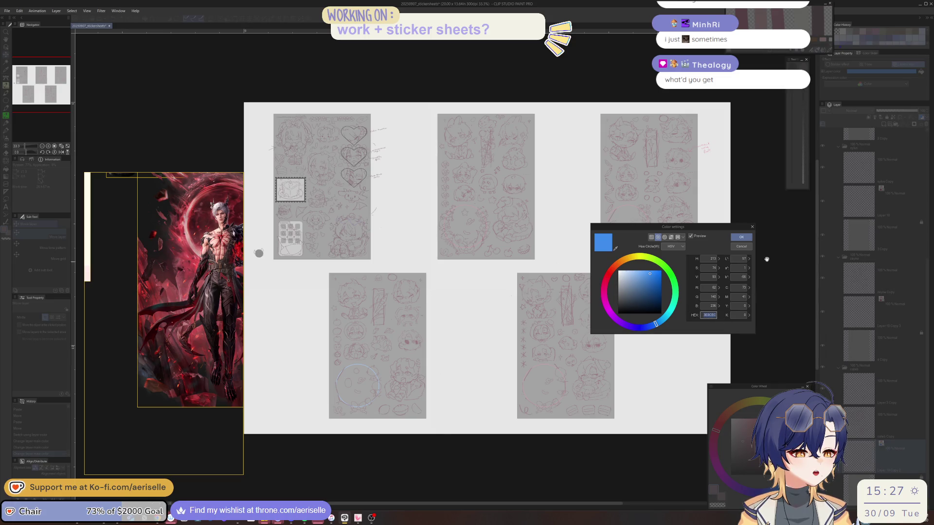
key("Return")
left_click(741, 237)
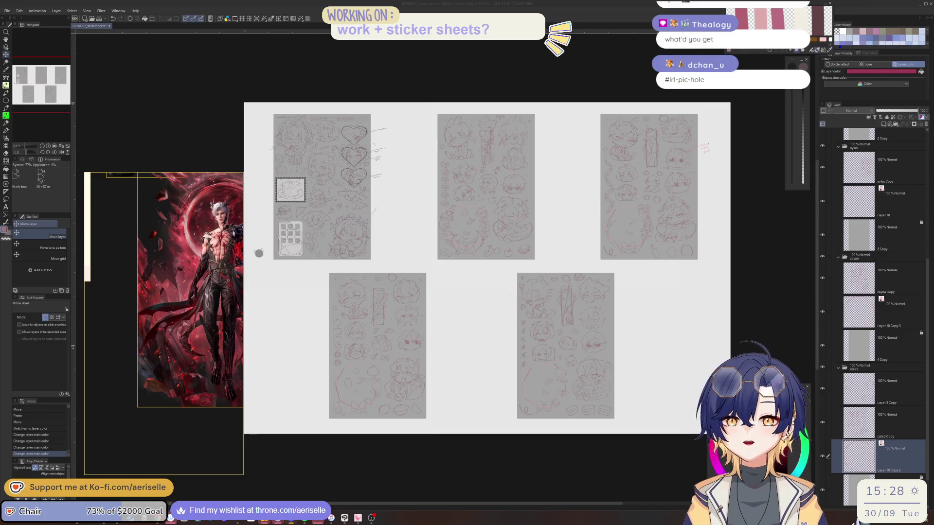
Switch to the Chrome window showing the Chiikawa books photo IMG_1399.jpg
key("alt+Tab")
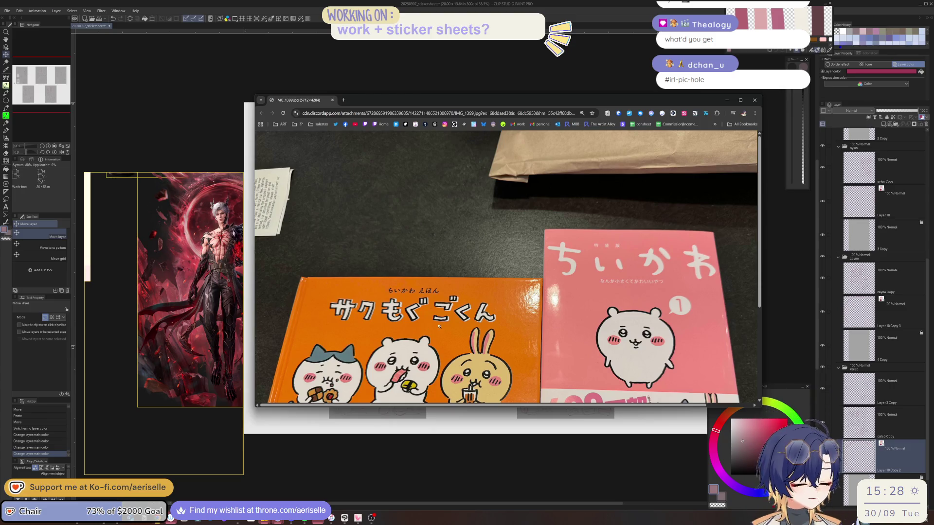
Scroll through the Chiikawa books photo and move the Chrome window aside to the left
scroll(445, 324, "down", 1)
scroll(452, 321, "down", 1)
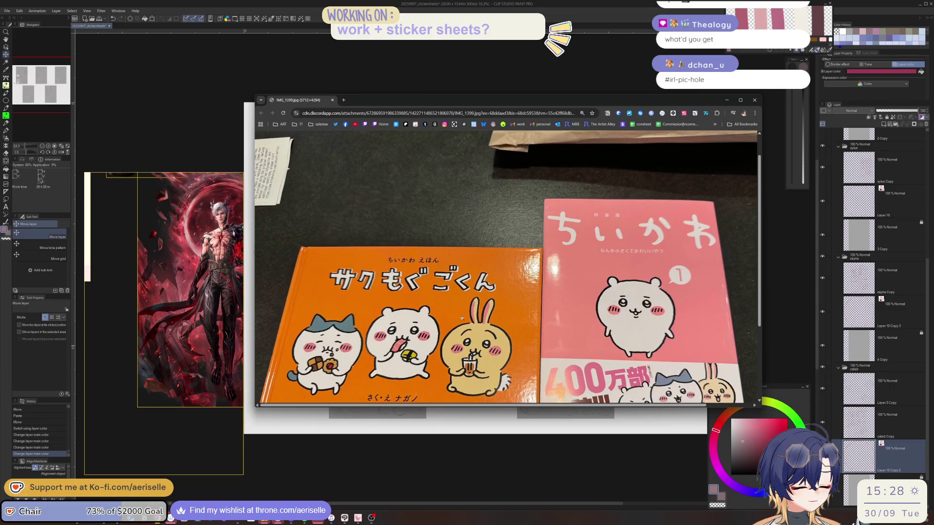
scroll(461, 316, "down", 1)
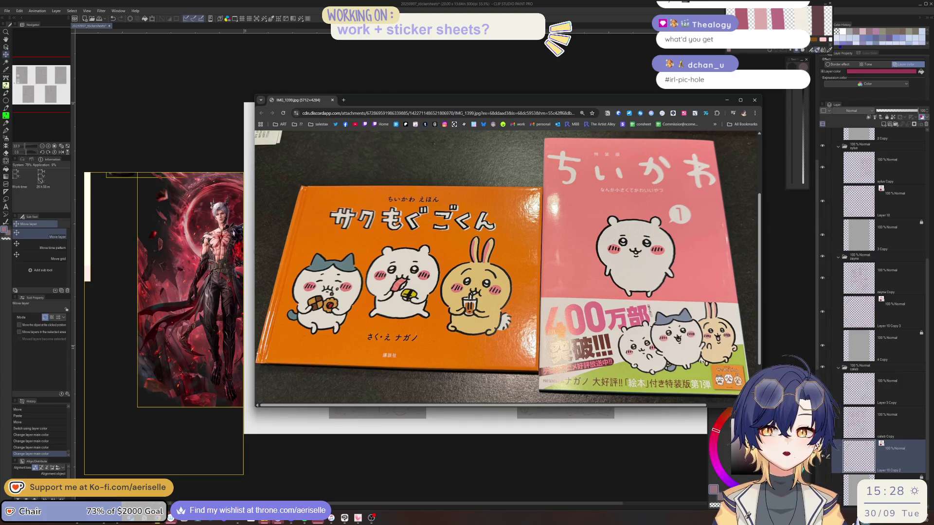
key("alt+Tab")
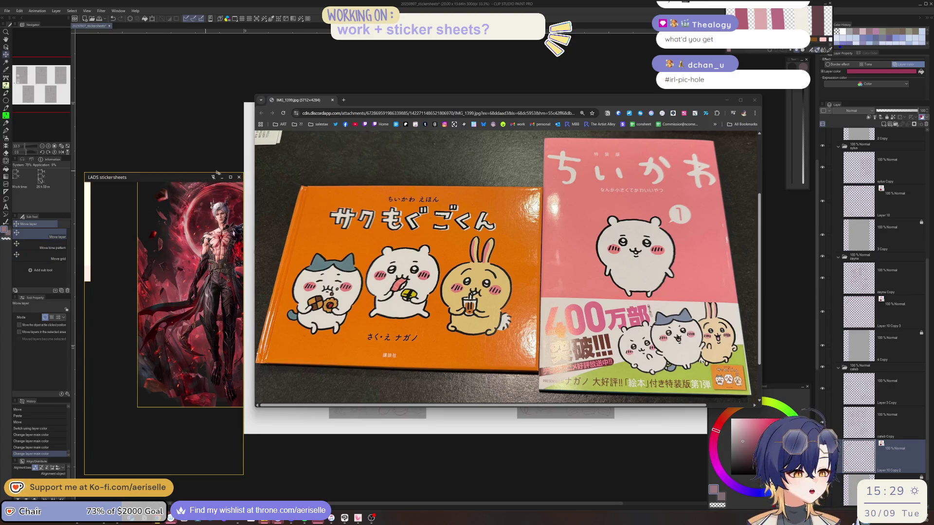
mouse_move(432, 102)
left_mouse_down()
mouse_move(390, 127)
mouse_move(5, 170)
left_mouse_up()
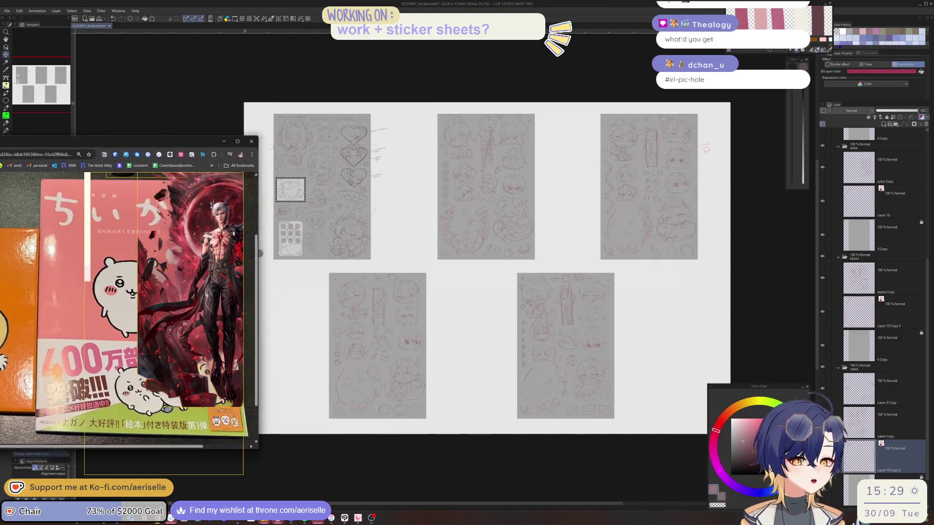
Zoom the canvas to 150% on the wreath circle of the top-middle sticker sheet
left_click(258, 253)
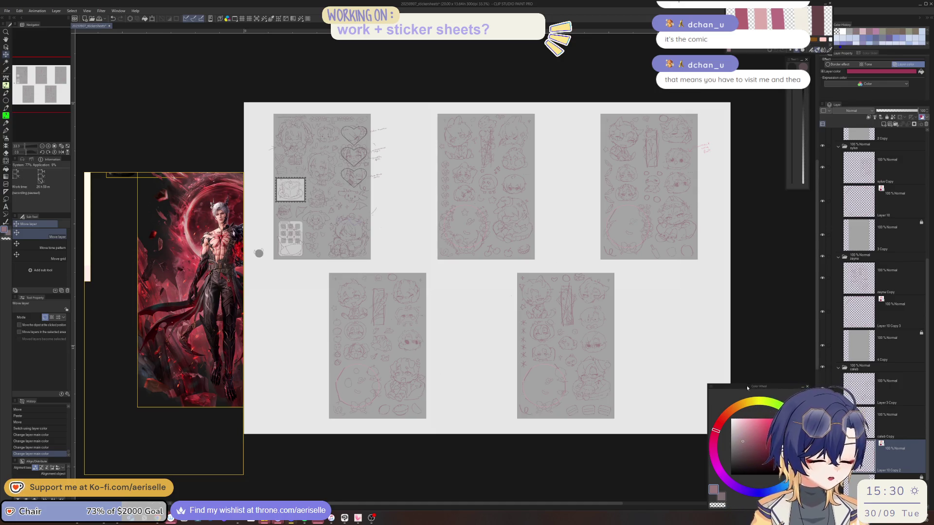
scroll(506, 299, "up", 5)
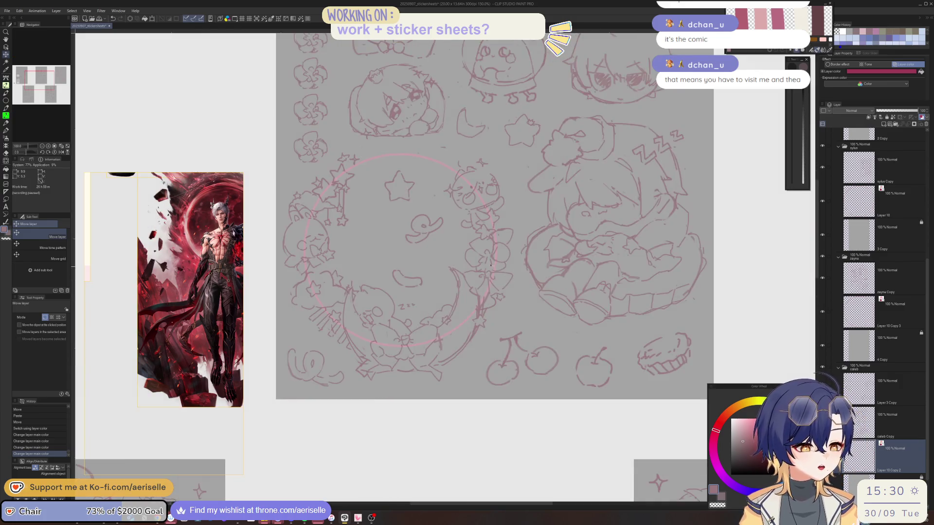
At 400%, sketch small strokes on the wreath's face, erasing and undoing to fix them
scroll(507, 299, "up", 1)
scroll(506, 299, "up", 2)
key("p")
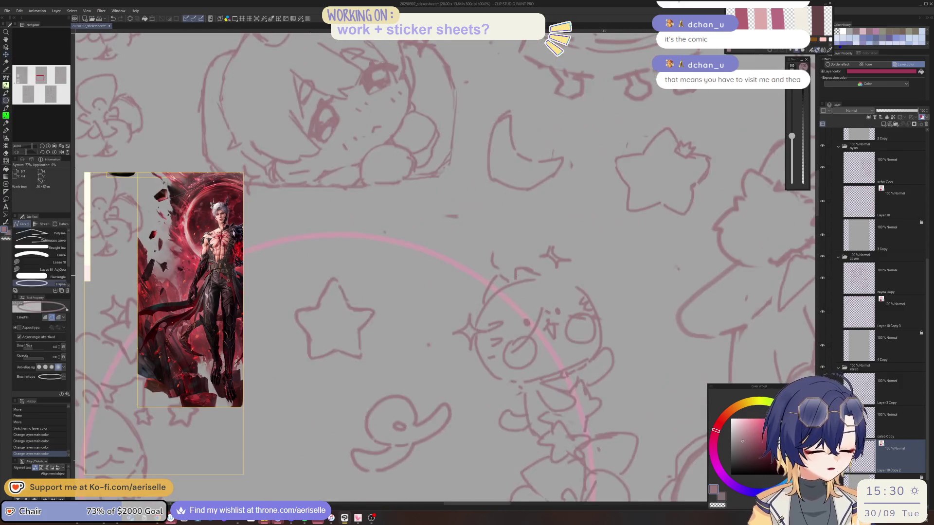
left_click_drag(480, 269, 475, 284)
key("e")
mouse_move(486, 253)
left_mouse_down()
mouse_move(501, 272)
mouse_move(476, 282)
left_mouse_up()
key("p")
key("ctrl+z")
key("ctrl+z")
key("ctrl+z")
key("ctrl+z")
key("ctrl+y")
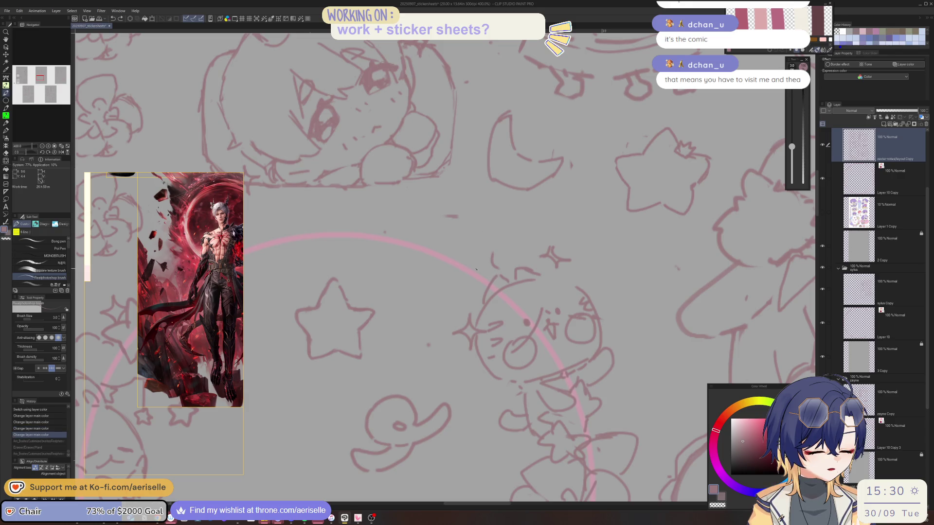
key("ctrl+y")
key("ctrl+y")
Erase a stray mark beside the little face and add short pen strokes to it
key("e")
left_click_drag(499, 249, 480, 272)
key("p")
mouse_move(477, 267)
left_mouse_down()
mouse_move(477, 282)
mouse_move(492, 281)
left_mouse_up()
key("e")
key("p")
scroll(492, 282, "down", 5)
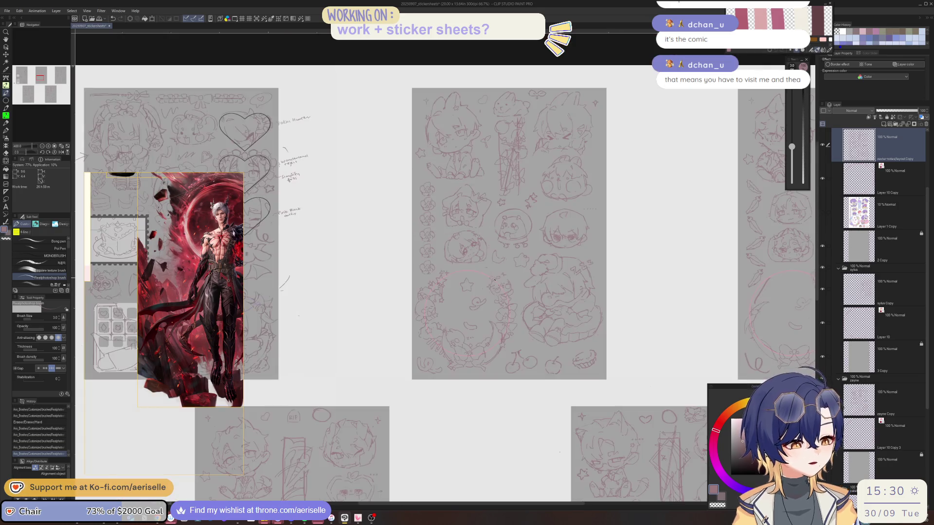
left_click_drag(618, 343, 552, 334)
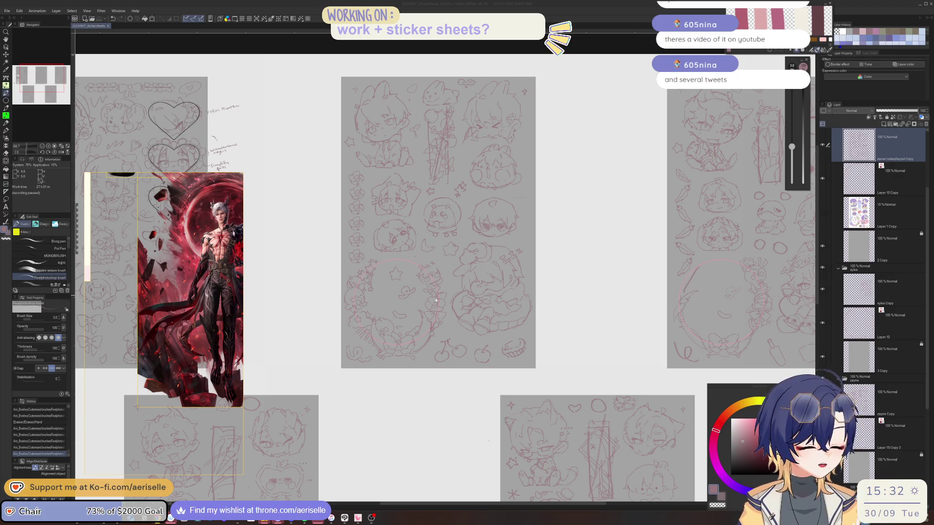
At 400%, redraw short lines on the figure on the wreath, then zoom back to 100%
scroll(447, 293, "up", 5)
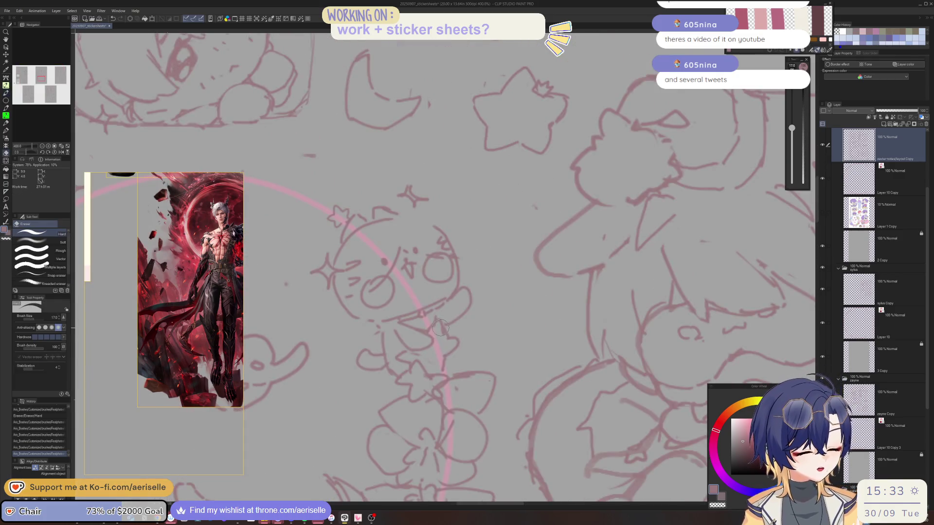
mouse_move(442, 327)
left_mouse_down()
mouse_move(450, 337)
mouse_move(477, 333)
left_mouse_up()
key("ctrl+z")
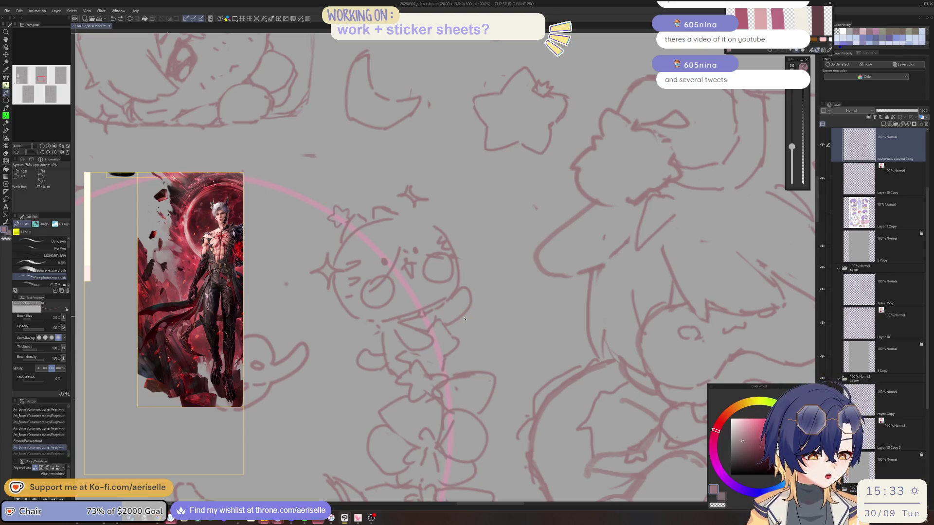
mouse_move(449, 323)
left_mouse_down()
mouse_move(454, 333)
mouse_move(489, 323)
mouse_move(473, 352)
left_mouse_up()
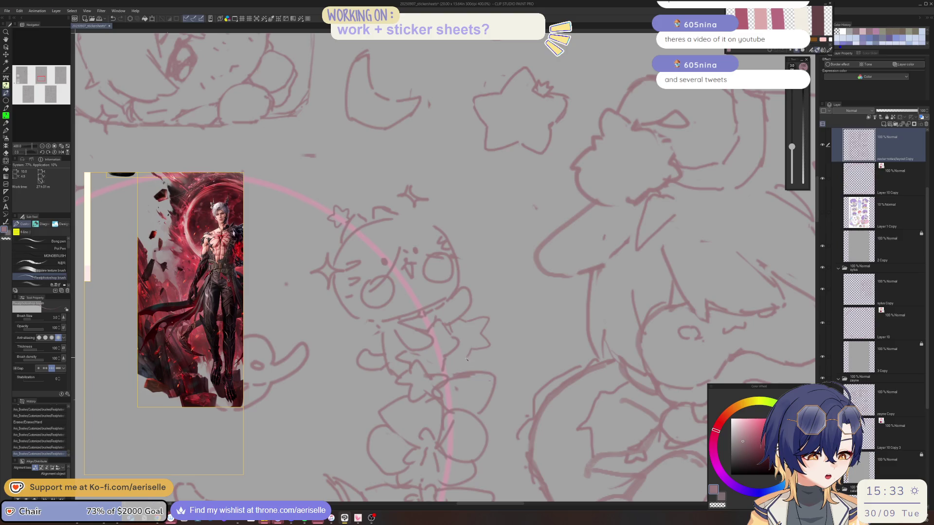
key("ctrl+alt+0")
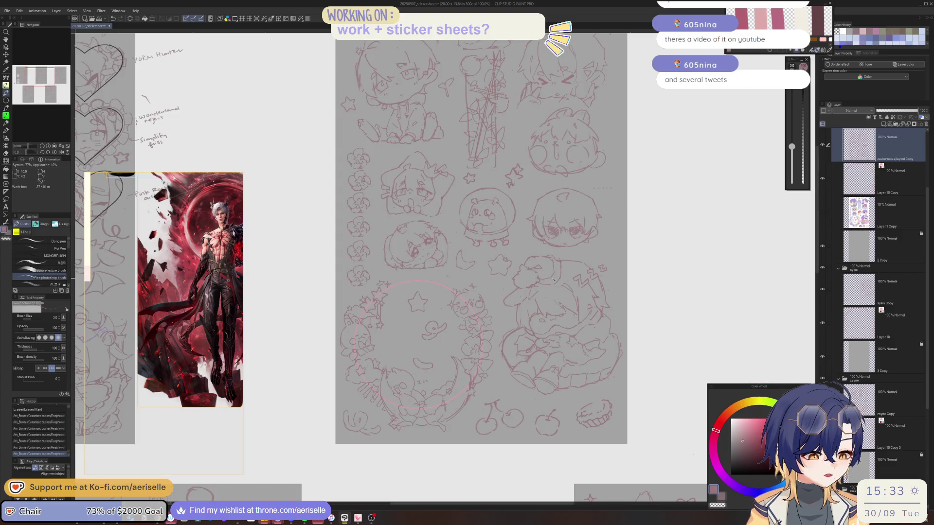
scroll(554, 280, "up", 5)
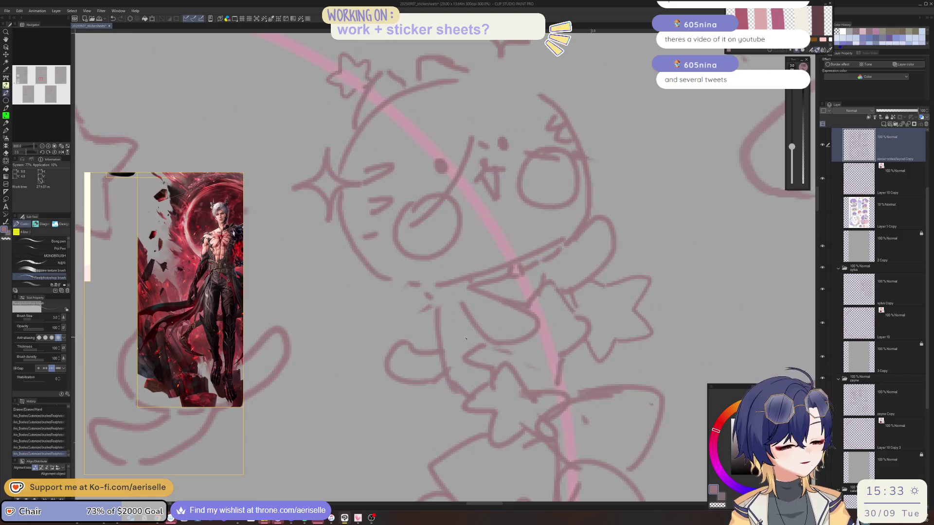
Touch up small marks on the wreath circle, alternating between Pen and Eraser (Hard)
scroll(486, 304, "down", 5)
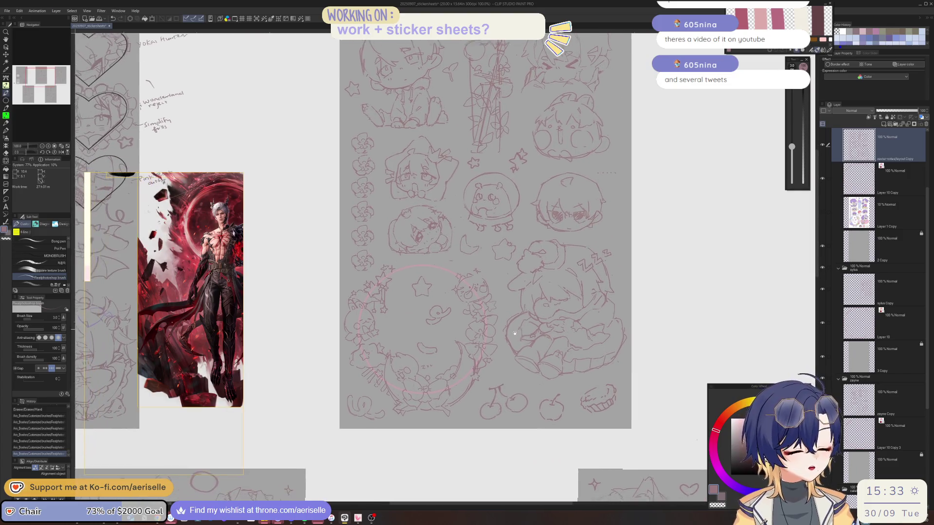
scroll(469, 293, "up", 2)
left_click_drag(454, 356, 461, 359)
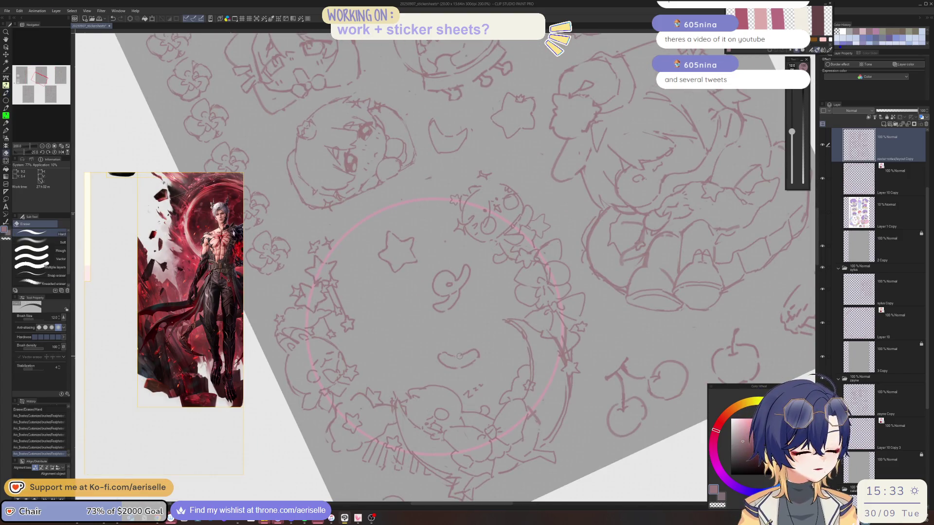
key("e")
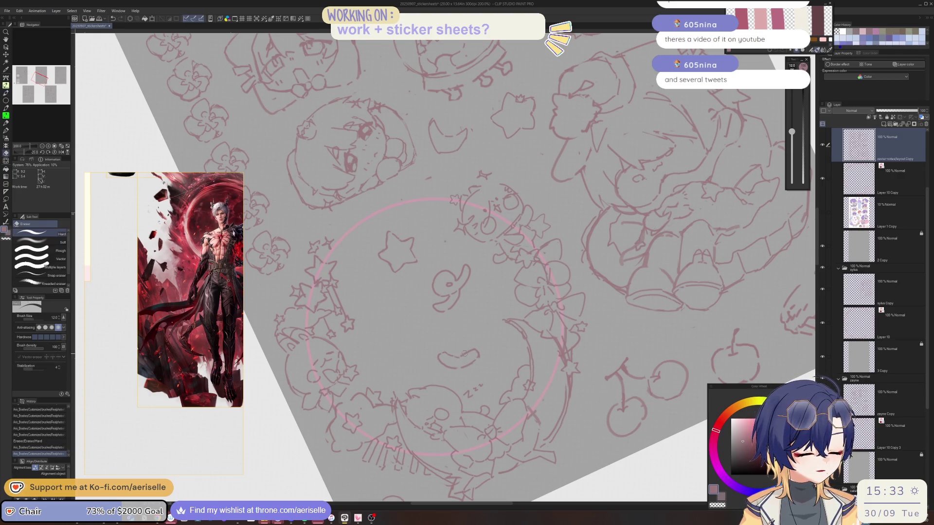
key("b")
left_click(465, 357)
key("e")
left_click(467, 362)
key("b")
left_click(462, 367)
Dab final small corrections on the sketch, then reset the rotation and zoom out
key("e")
left_click(474, 352)
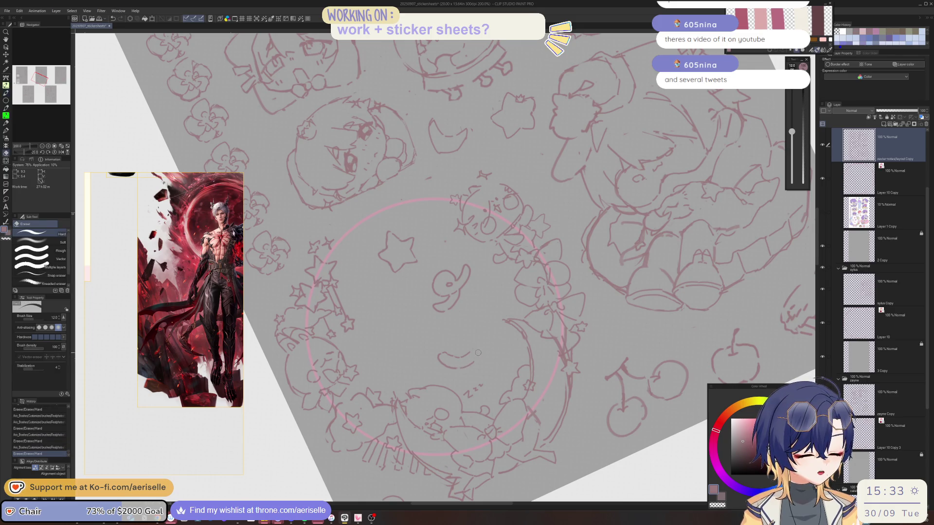
key("b")
left_click(474, 351)
key("ctrl+0")
key("ctrl+minus")
key("ctrl+minus")
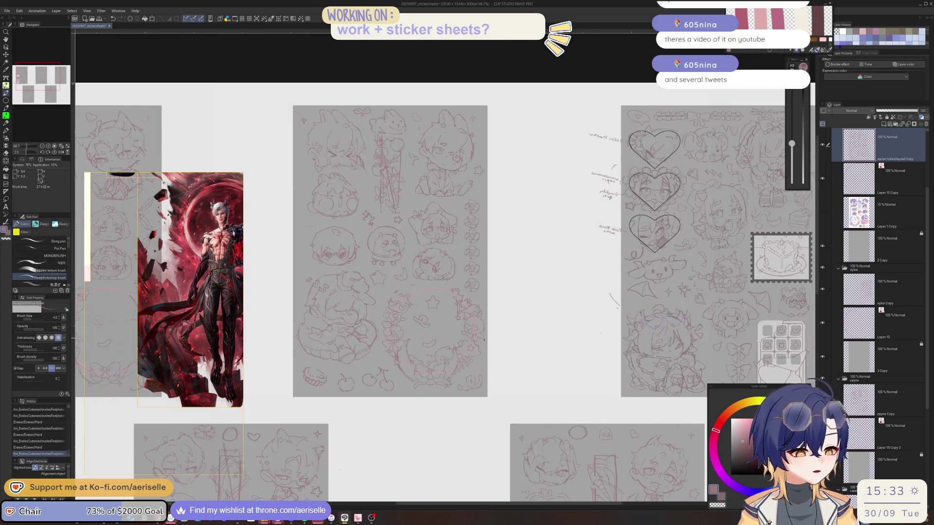
scroll(486, 355, "right", 10)
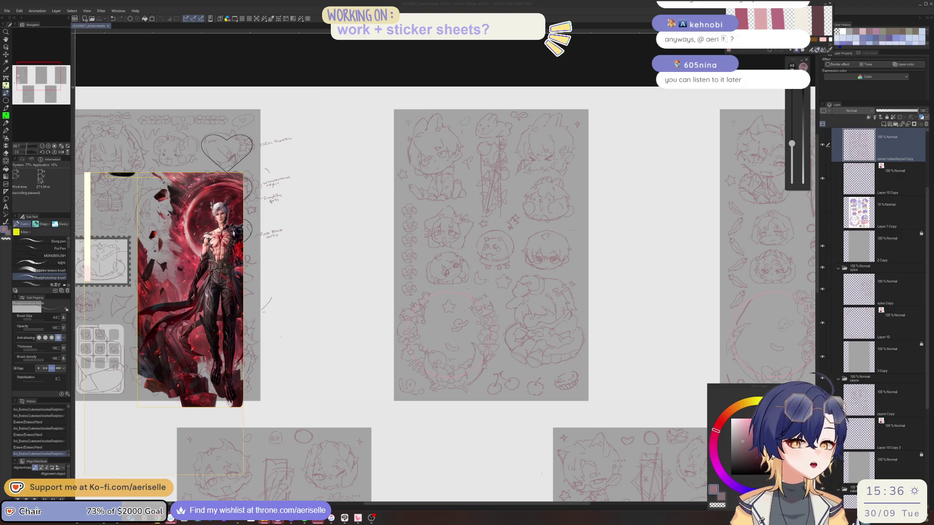
Pan across the sticker sheets and zoom to 150% on the wreath circle with the bow
left_click(597, 65)
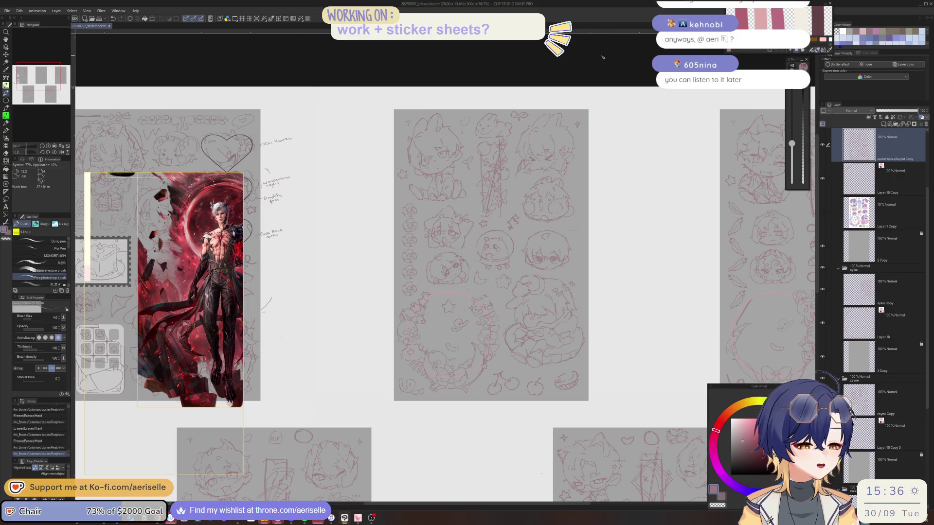
scroll(578, 317, "right", 5)
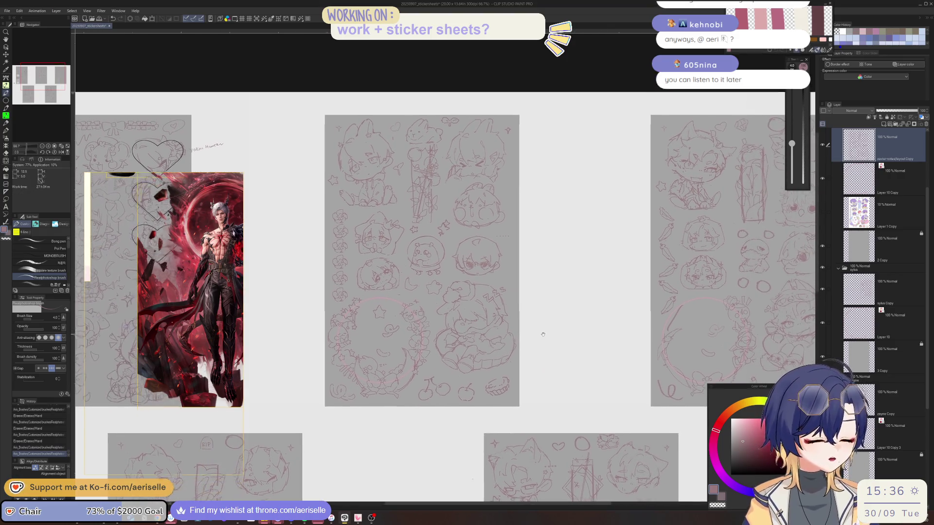
scroll(622, 305, "right", 5)
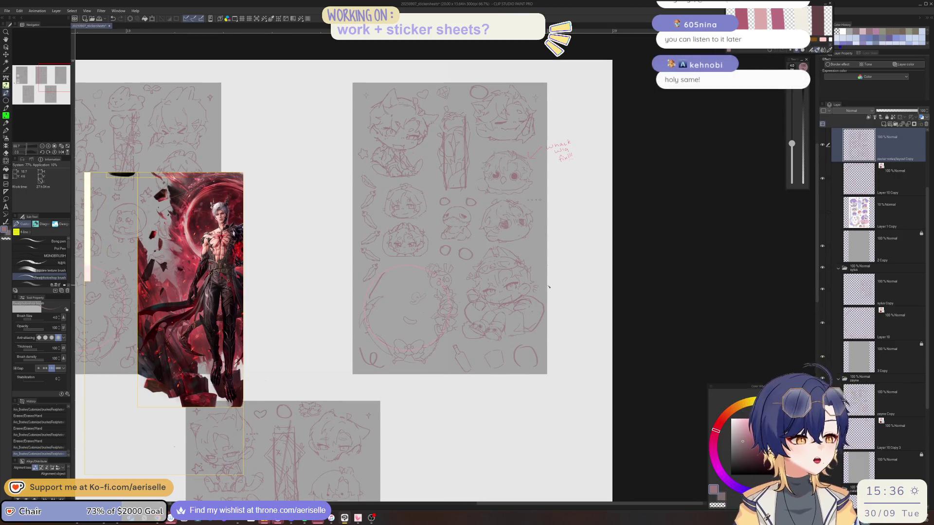
scroll(429, 354, "left", 3)
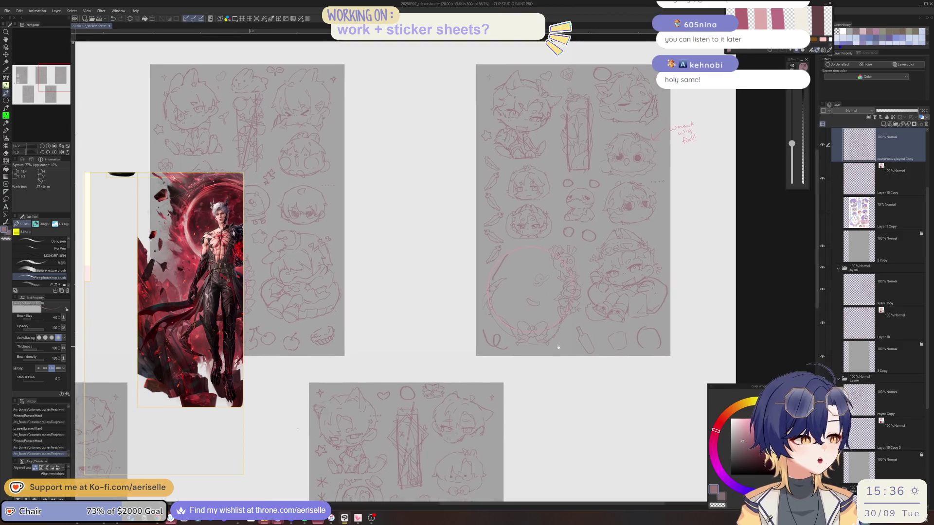
scroll(505, 354, "up", 2)
scroll(505, 354, "down", 1)
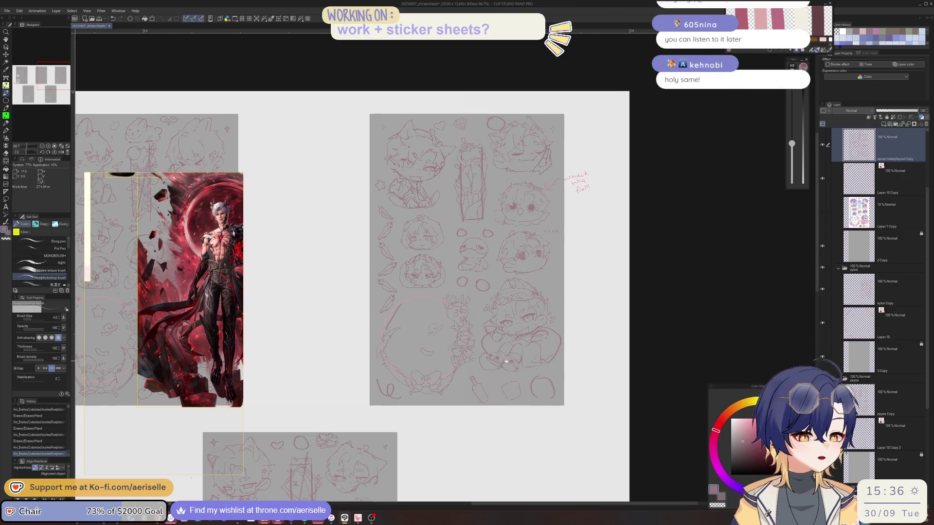
scroll(504, 365, "right", 1)
scroll(530, 316, "left", 1)
scroll(529, 315, "down", 1)
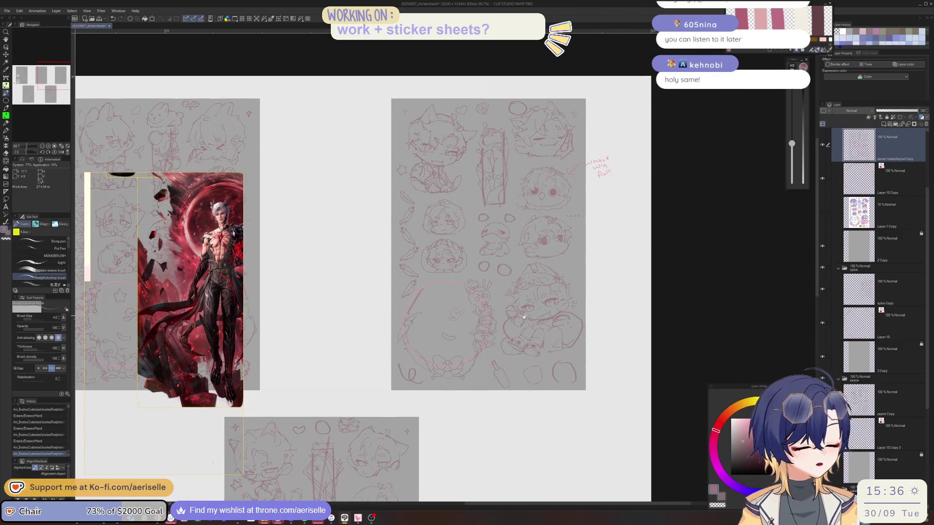
scroll(520, 321, "up", 4)
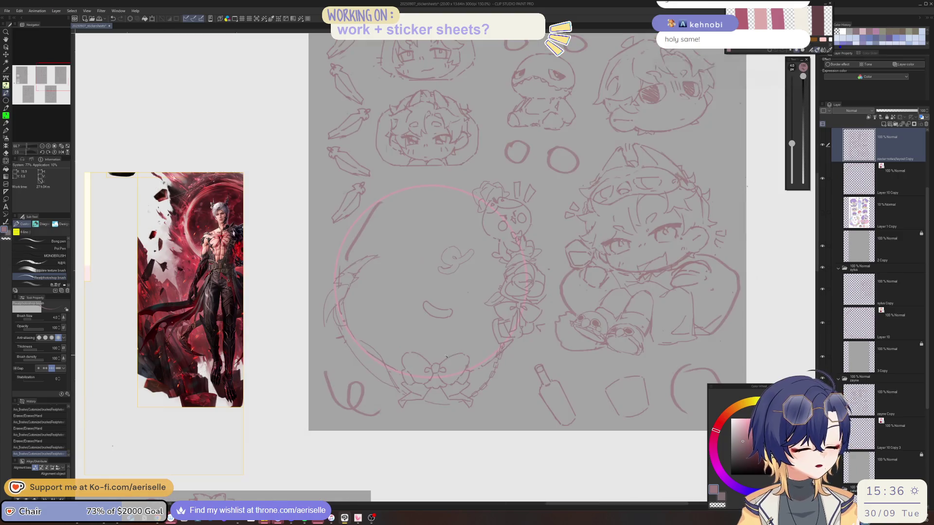
On the sylus Copy layer, erase part of the wreath's left arc and trial strokes near the bow
left_click(358, 346, "ctrl+shift")
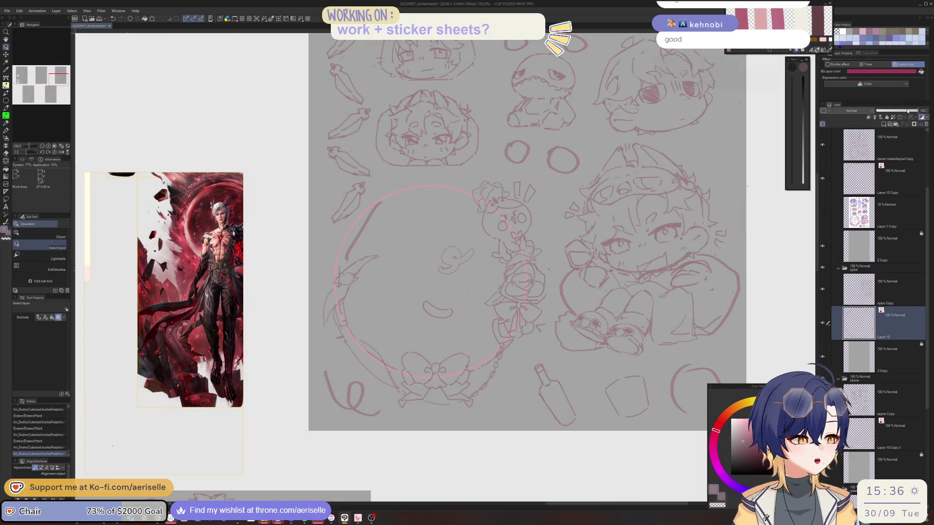
left_click(890, 279)
left_click_drag(382, 323, 416, 381)
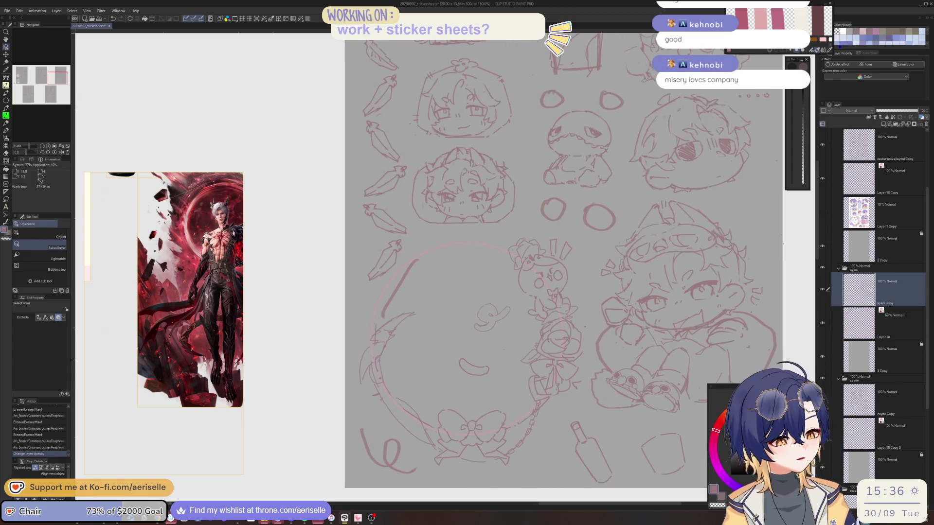
key("p")
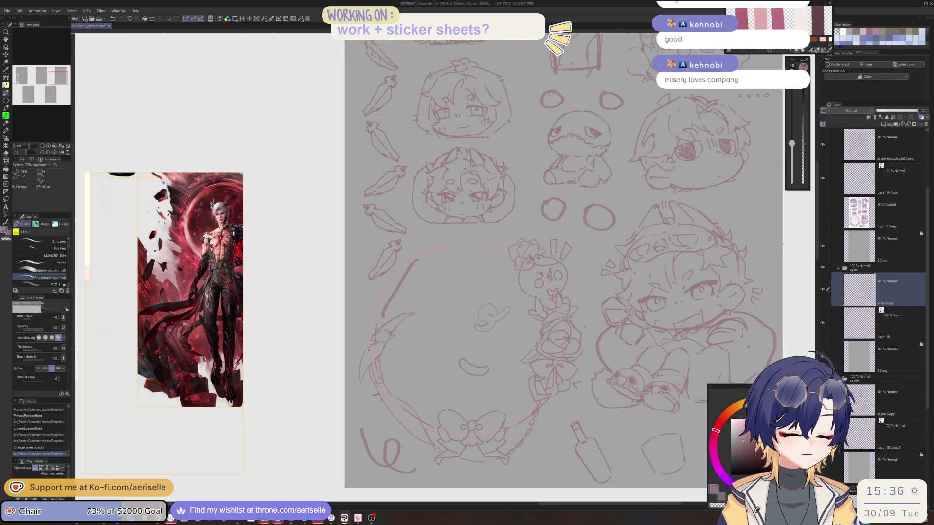
key("e")
mouse_move(362, 380)
left_mouse_down()
mouse_move(354, 393)
mouse_move(375, 377)
left_mouse_up()
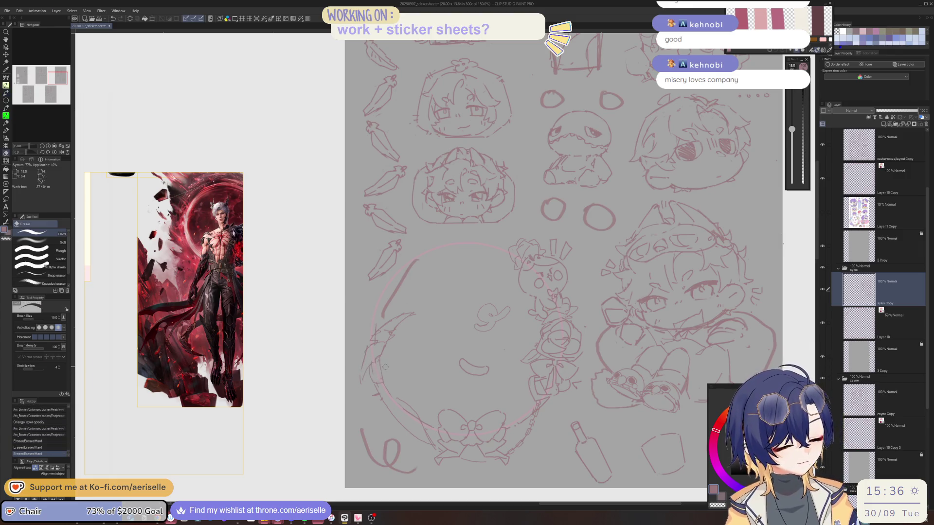
key("p")
left_click(399, 426)
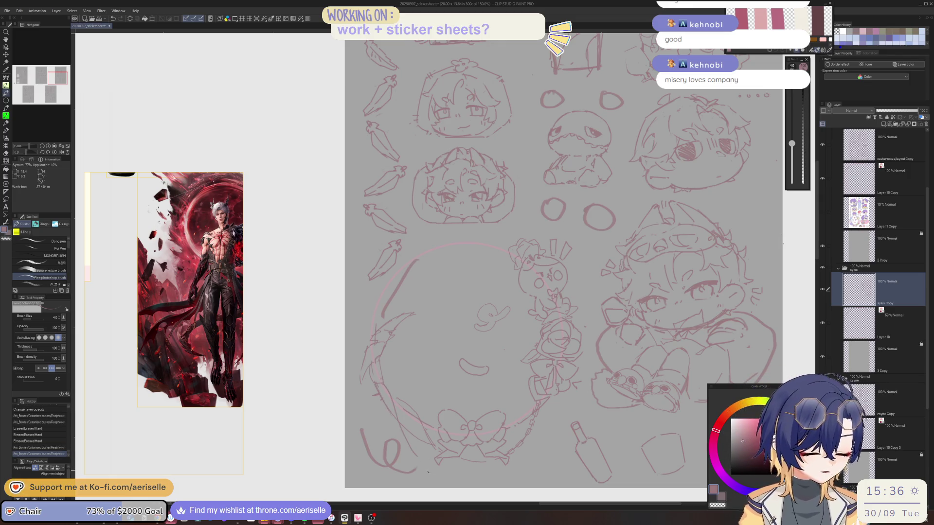
left_click_drag(435, 468, 473, 451)
key("ctrl+z")
key("ctrl+z")
key("ctrl+z")
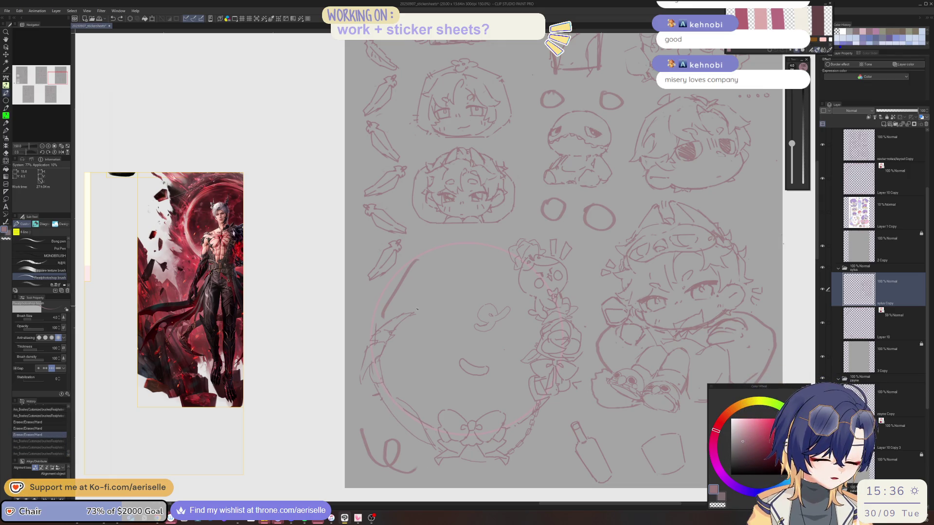
Lasso the wreath's left arc, then rotate it and shift it up slightly to the right
key("m")
mouse_move(387, 417)
left_mouse_down()
mouse_move(411, 431)
mouse_move(395, 433)
left_mouse_up()
key("ctrl+t")
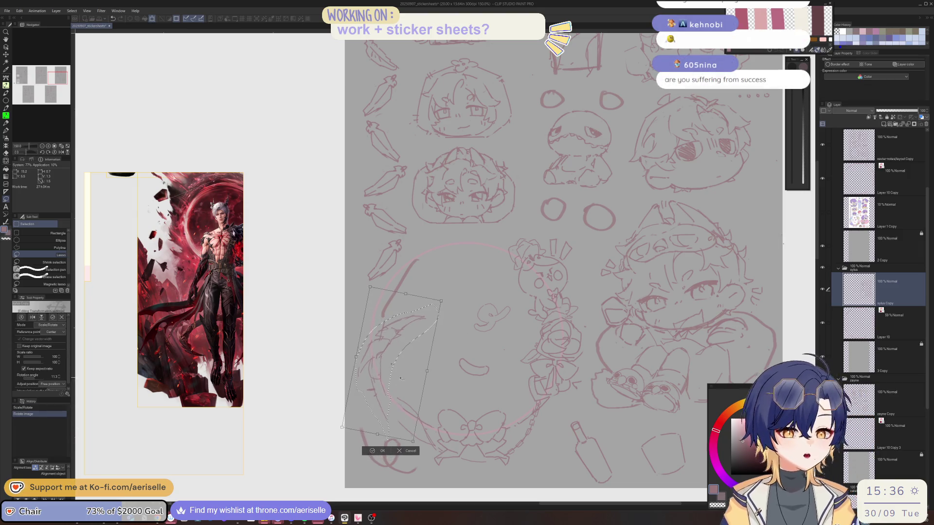
left_click_drag(401, 364, 406, 345)
key("Return")
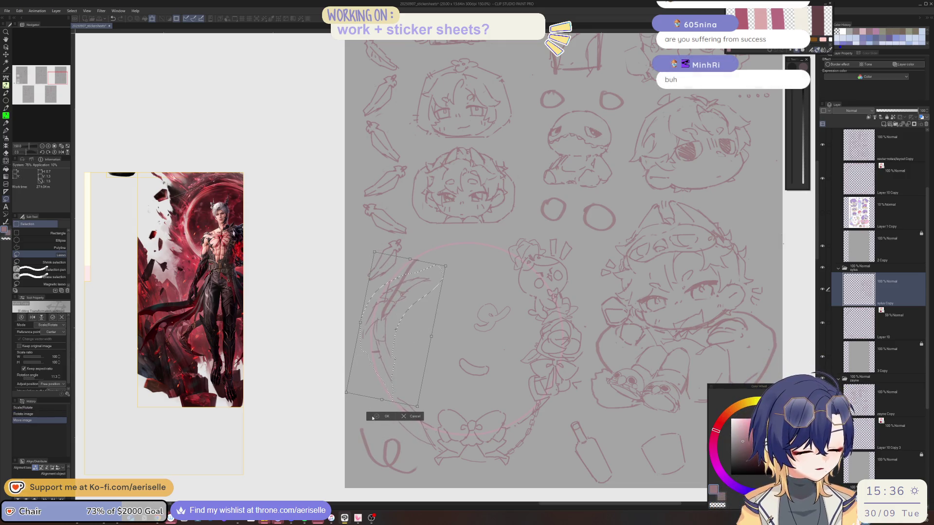
key("ctrl+d")
With the view mirrored, erase and redraw the wreath's right-hand outline
key("h")
key("e")
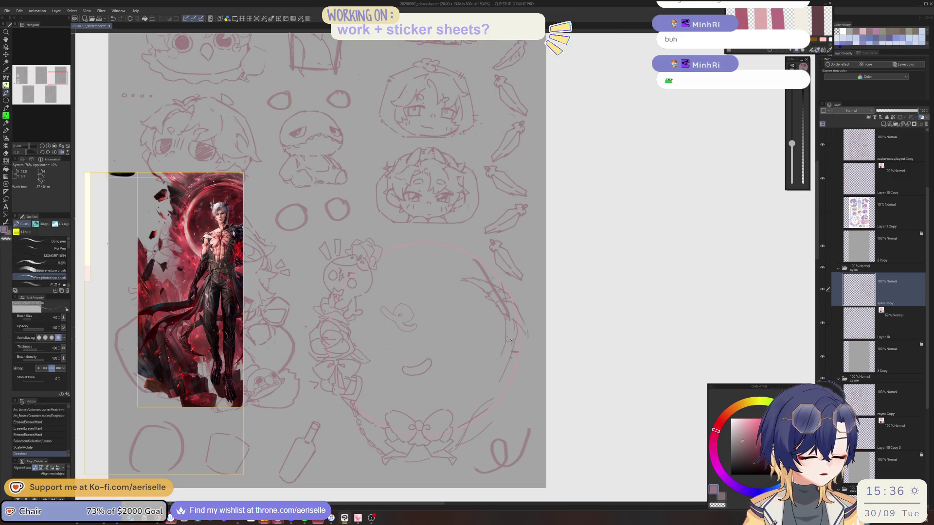
left_click_drag(516, 337, 462, 431)
key("p")
key("e")
mouse_move(494, 394)
left_mouse_down()
mouse_move(471, 433)
mouse_move(486, 428)
left_mouse_up()
key("p")
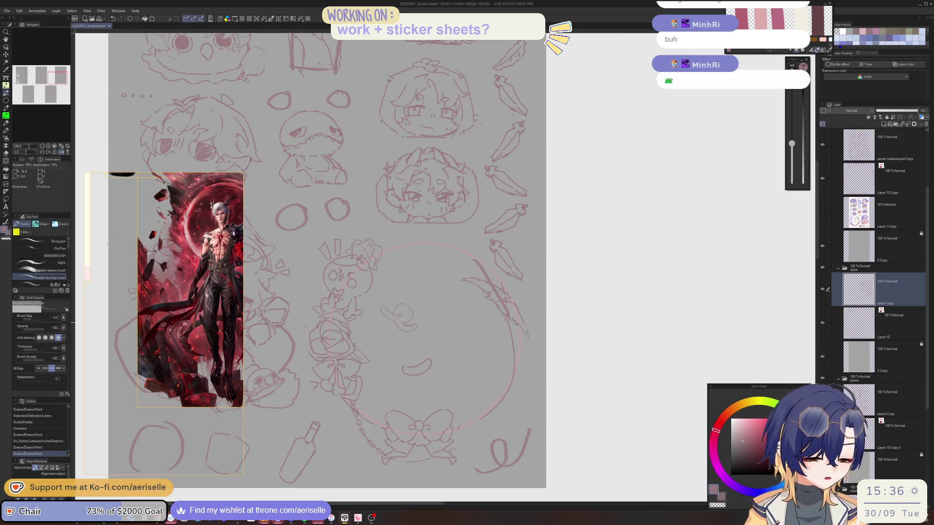
left_click_drag(520, 340, 514, 376)
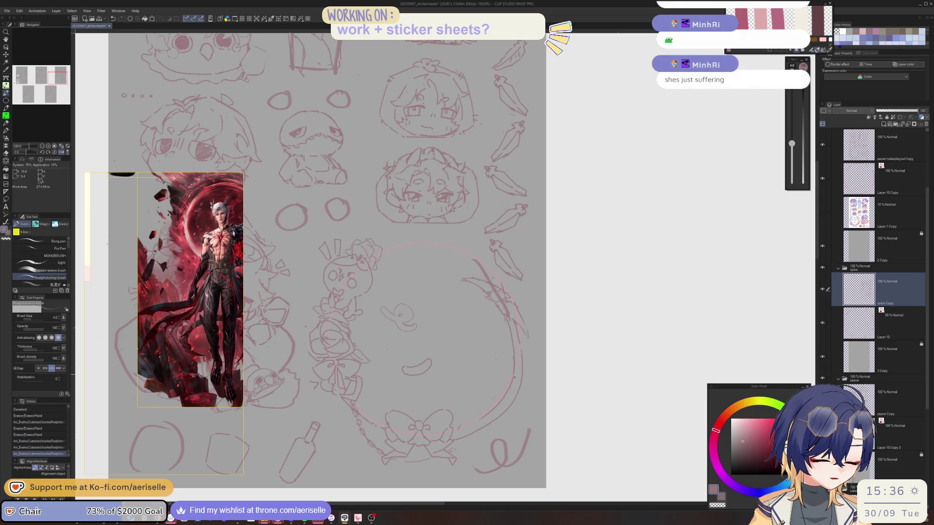
key("h")
Lighten and redraw the circle's lower-left arc, then tilt the view 10°
key("e")
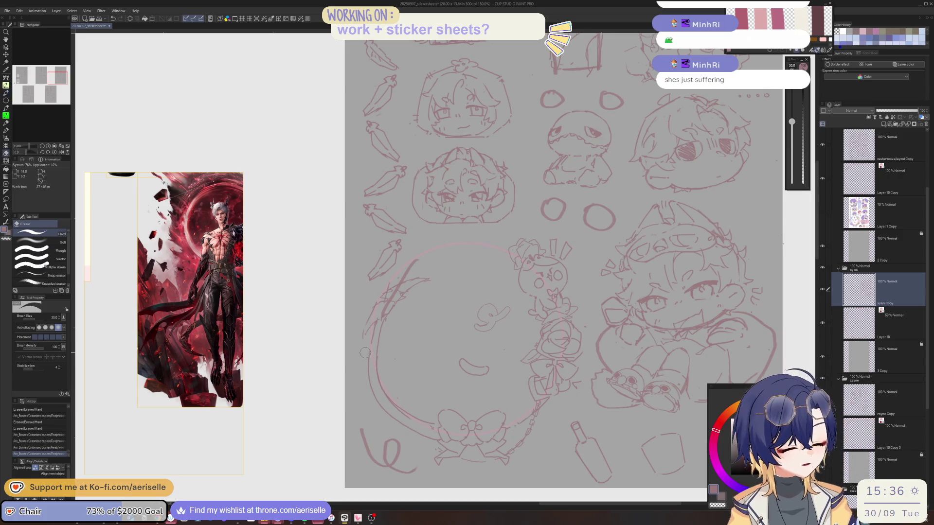
left_click_drag(376, 353, 389, 413)
key("p")
left_click(372, 355)
key("ctrl+z")
left_click_drag(372, 354, 385, 389)
left_click_drag(375, 341, 384, 378)
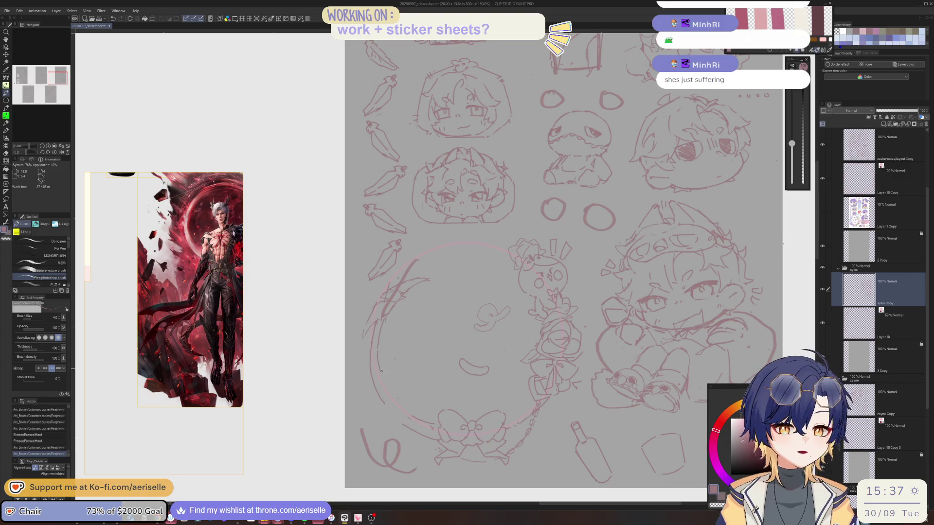
key("asciicircum")
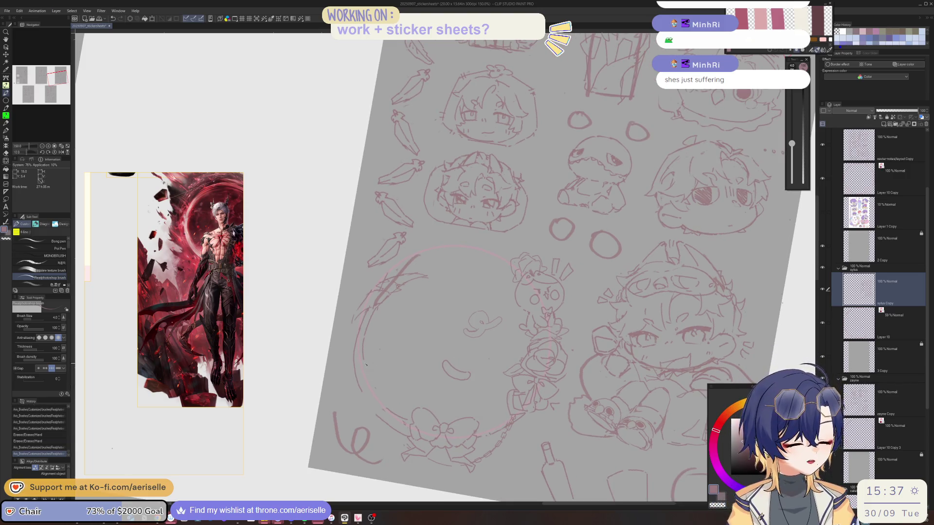
Lightly erase the wreath's lower-left arc and add a short stroke, checking it mirrored
key("e")
mouse_move(393, 411)
left_mouse_down()
mouse_move(402, 417)
mouse_move(365, 365)
left_mouse_up()
key("p")
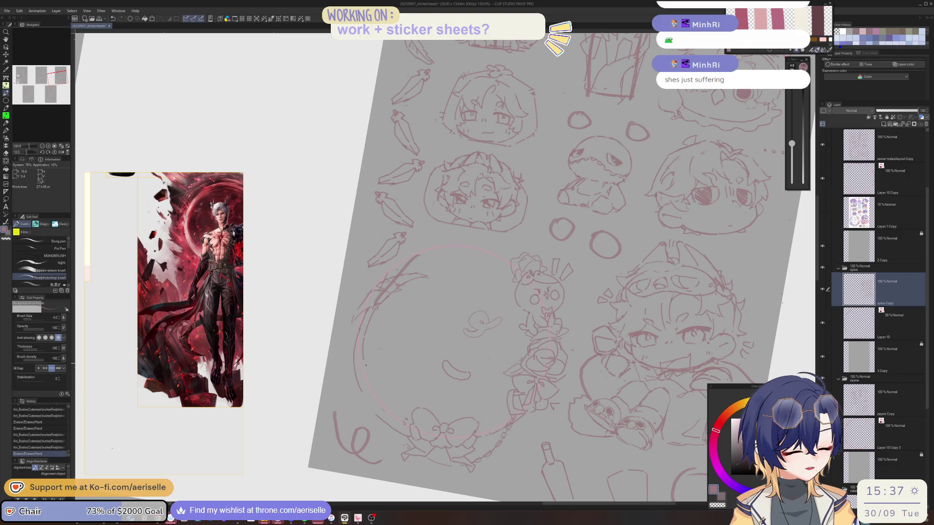
left_click(401, 417)
key("h")
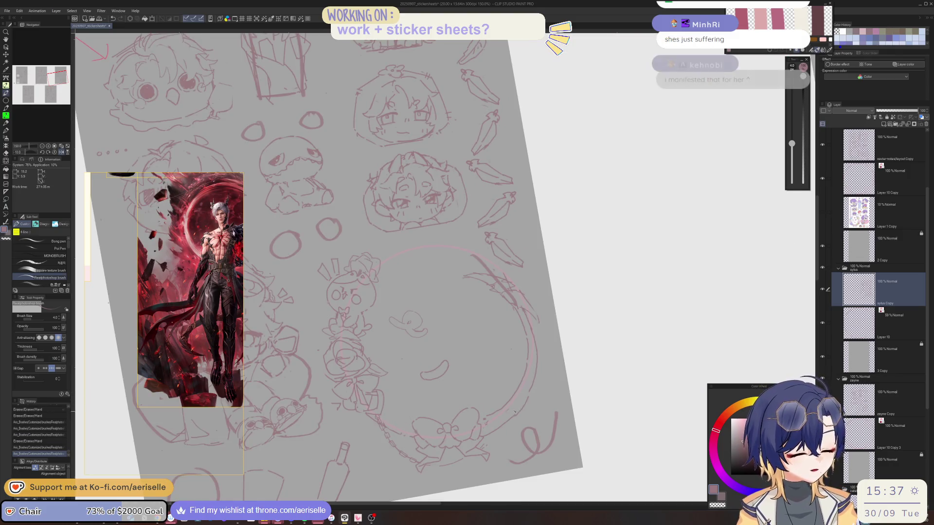
key("asciicircum")
Zoom to 400% on the bow and draw chain links beneath the circle
scroll(395, 461, "up", 3)
left_click_drag(394, 461, 488, 461)
key("ctrl+z")
mouse_move(488, 459)
left_mouse_down()
mouse_move(581, 416)
mouse_move(560, 418)
mouse_move(585, 393)
left_mouse_up()
key("e")
left_click(519, 451)
key("p")
key("e")
key("p")
Redraw the circle's lower-right curve and the chain beside the bow, then zoom back to 100%
key("ctrl+0")
left_click_drag(614, 340, 574, 396)
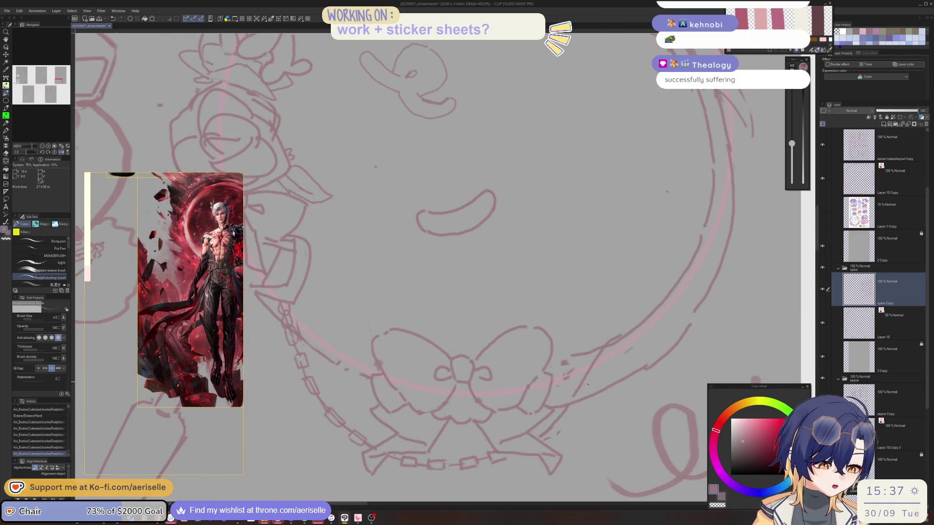
left_click_drag(524, 443, 549, 431)
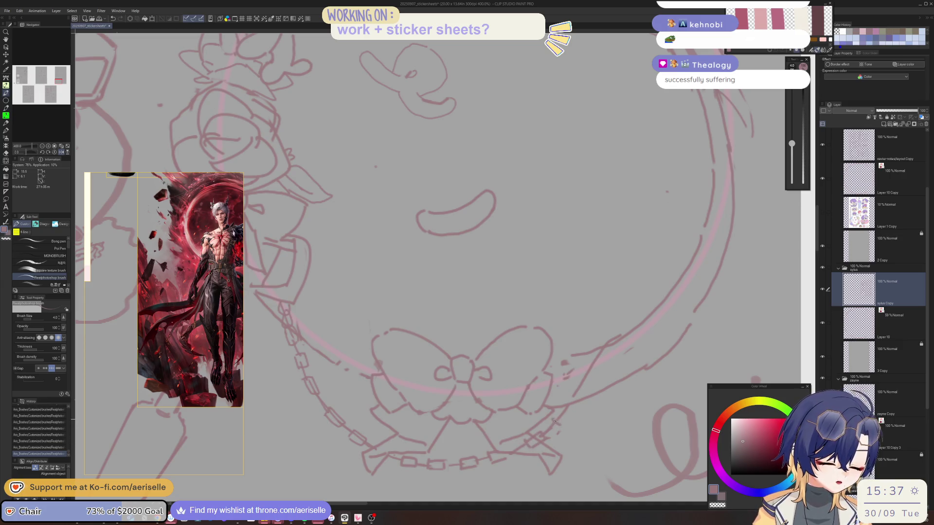
key("asciicircum")
key("asciicircum")
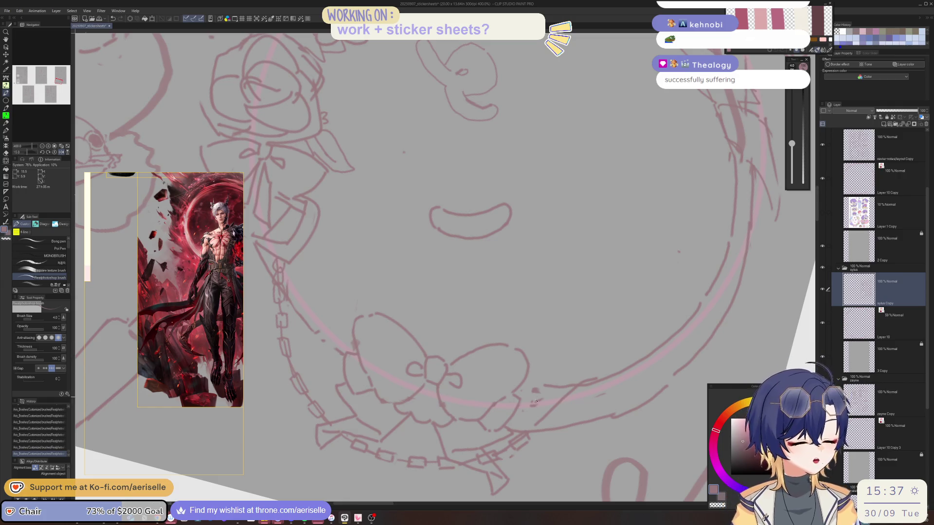
left_click_drag(553, 411, 542, 419)
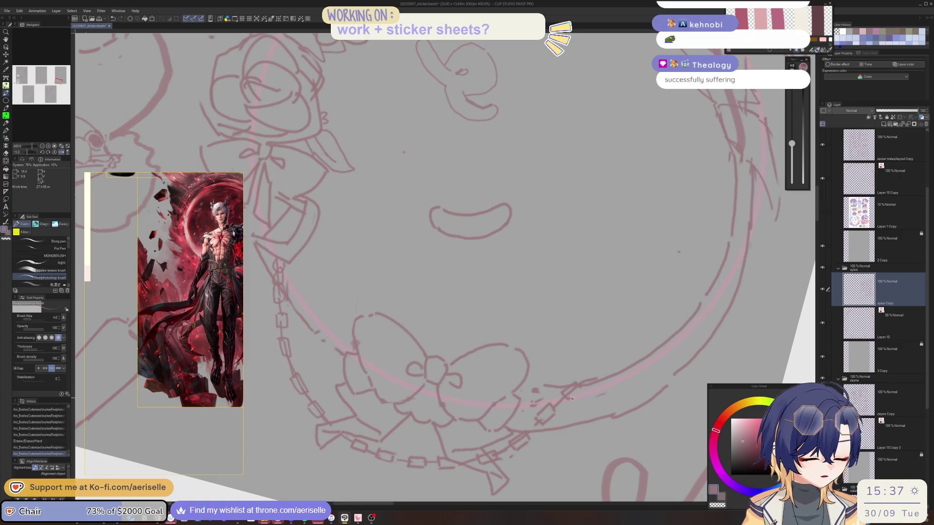
left_click_drag(566, 389, 597, 383)
key("ctrl+z")
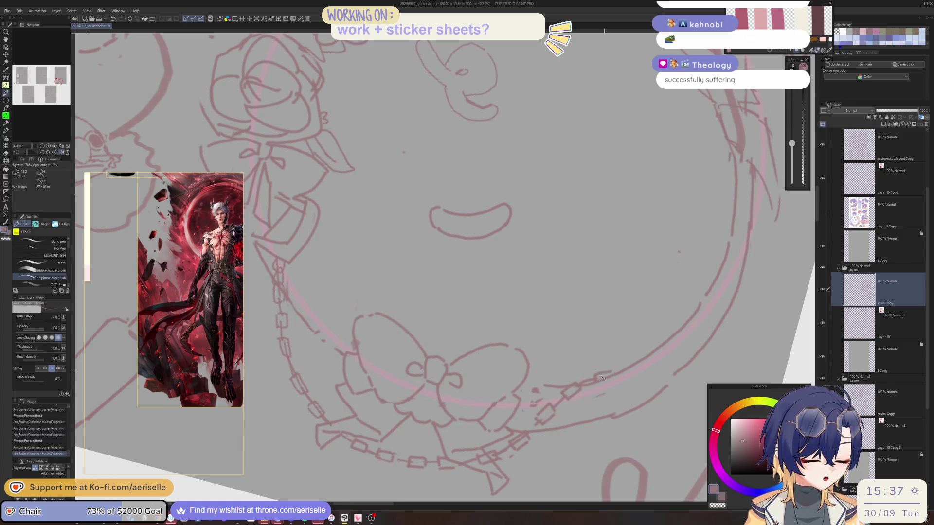
key("ctrl+alt+0")
scroll(622, 378, "left", 3)
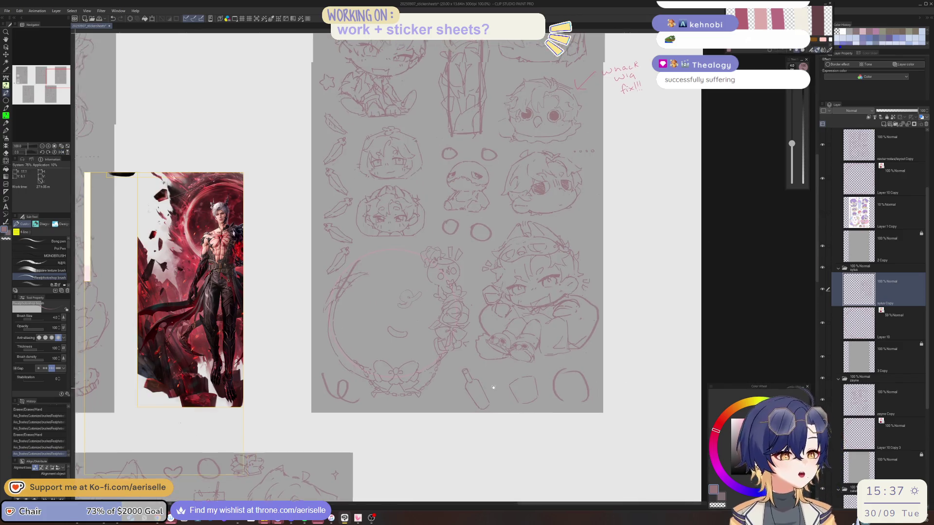
Undo the two test strokes and draw a fresh stroke on the wreath circle's left edge
scroll(401, 373, "up", 1)
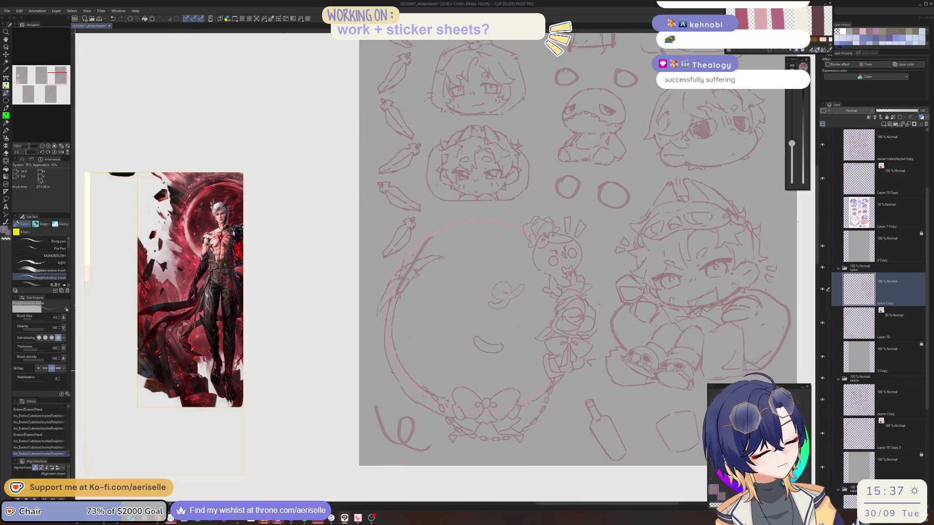
key("ctrl+z")
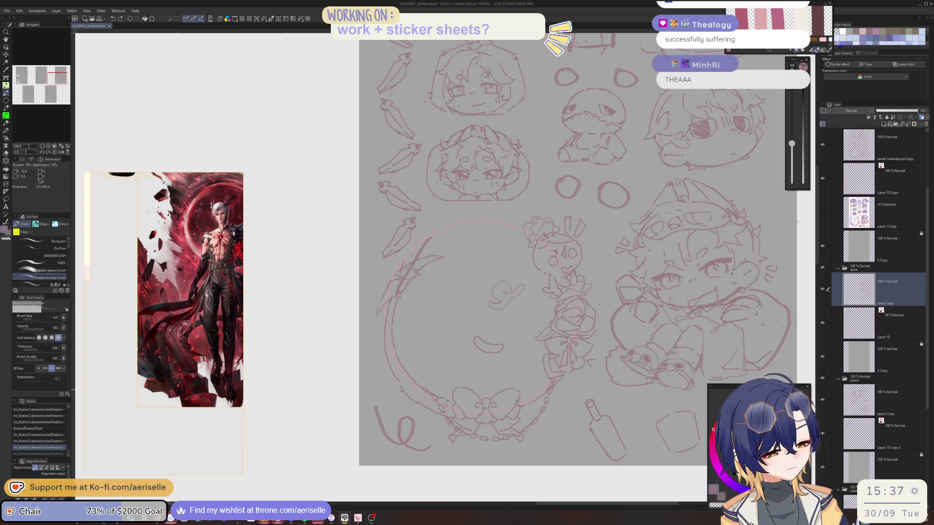
key("ctrl+y")
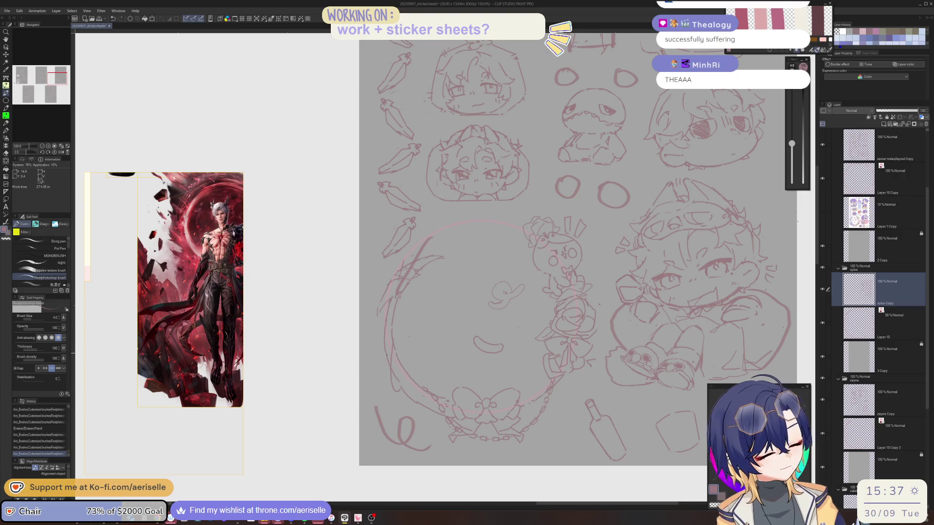
key("ctrl+z")
key("ctrl+z")
left_click_drag(413, 403, 398, 385)
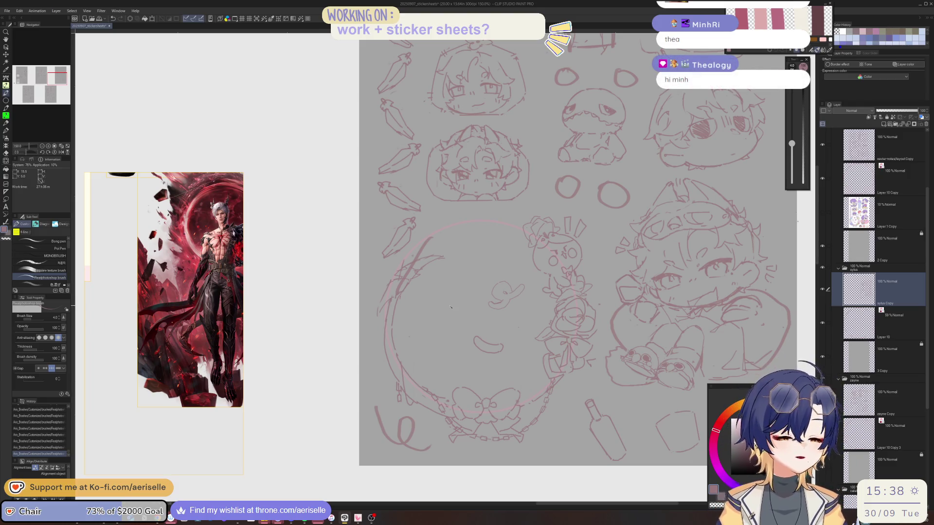
scroll(414, 321, "right", 5)
scroll(491, 360, "up", 3)
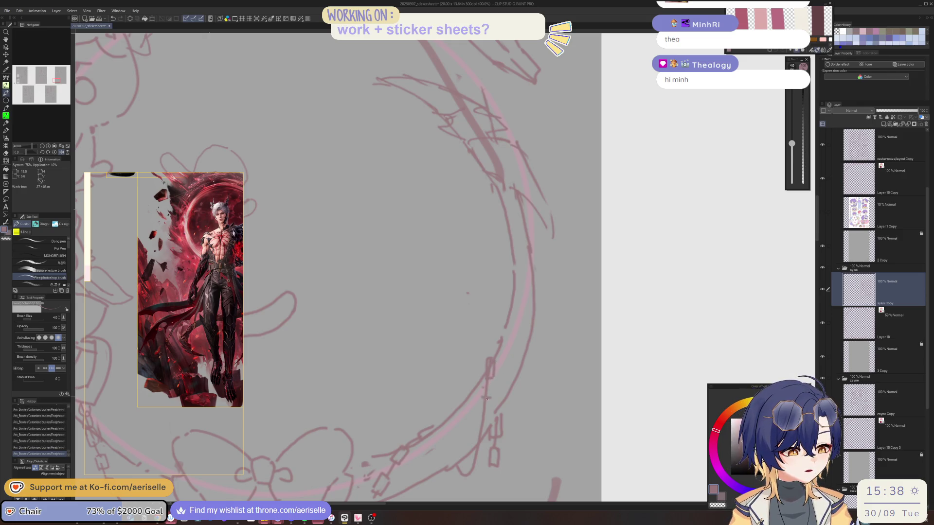
At 400% zoom, sketch a leaf along the wreath's upper right edge, then zoom back out
scroll(340, 267, "up", 1)
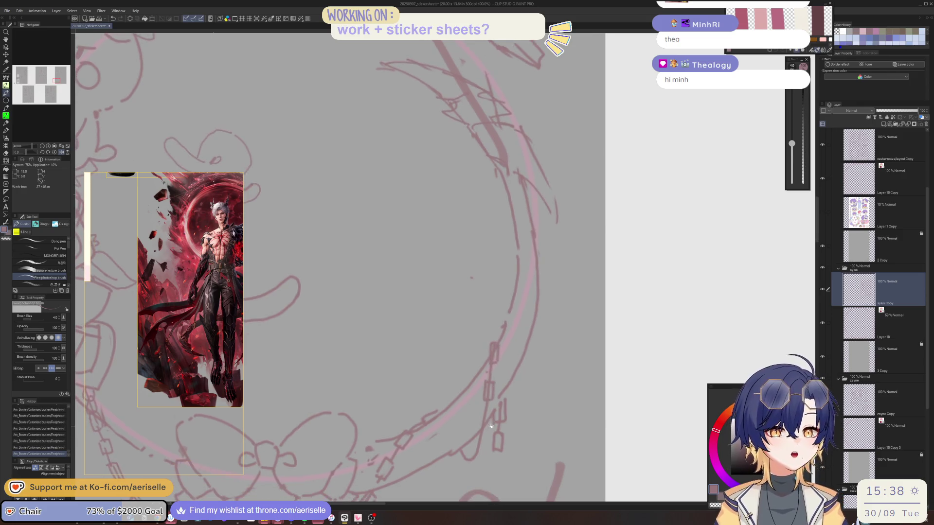
scroll(340, 268, "up", 1)
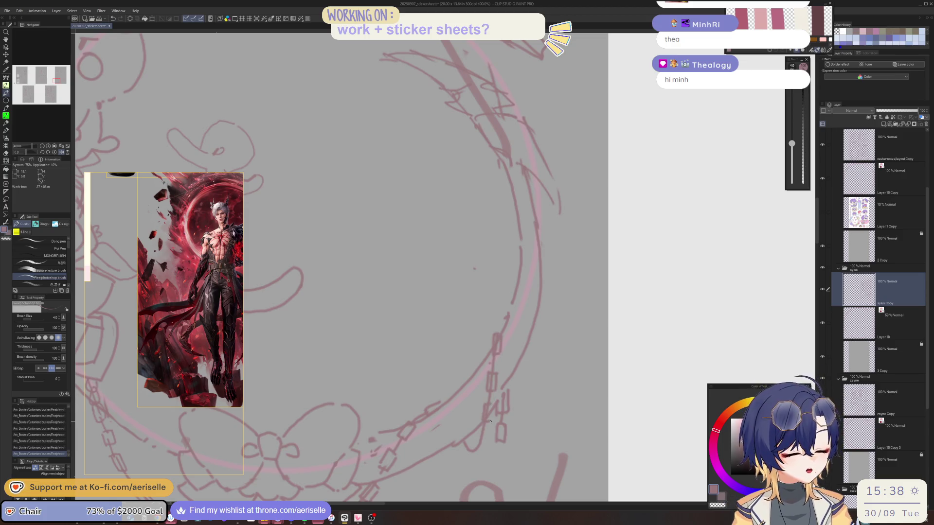
key("e")
key("p")
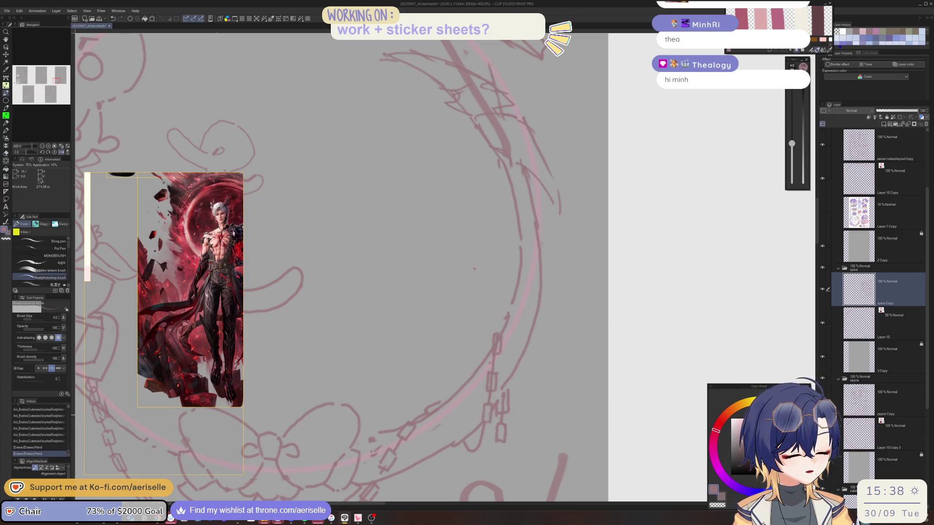
mouse_move(489, 437)
left_mouse_down()
mouse_move(476, 448)
mouse_move(516, 322)
left_mouse_up()
key("e")
key("p")
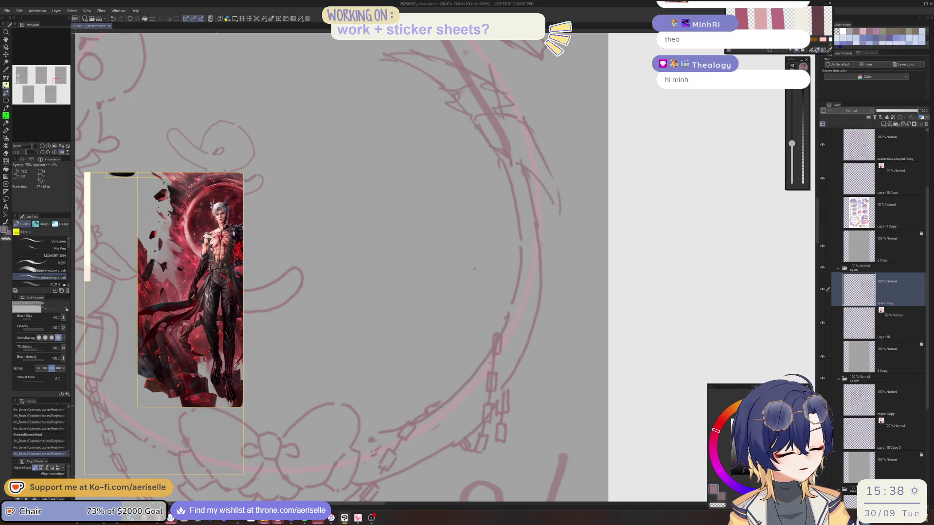
scroll(505, 393, "down", 4)
left_click_drag(496, 372, 509, 361)
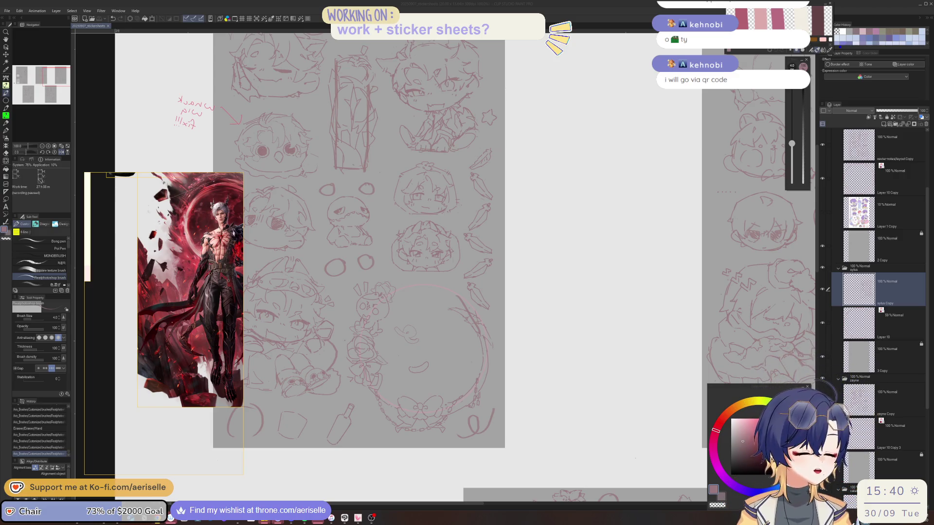
Add a small touch-up stroke to the wreath circle
left_click_drag(497, 418, 493, 404)
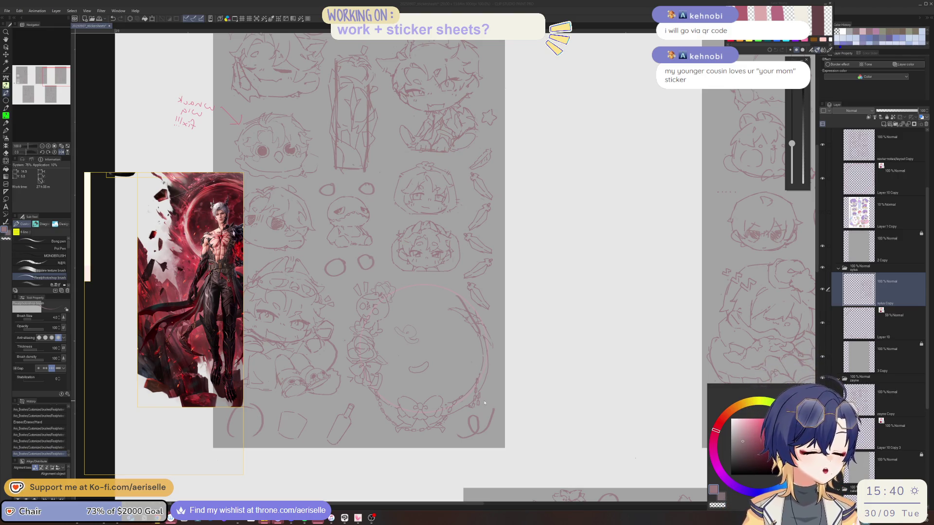
Unmirror the view, zoom to 150%, and sketch the closed left eye inside the wreath circle
key("h")
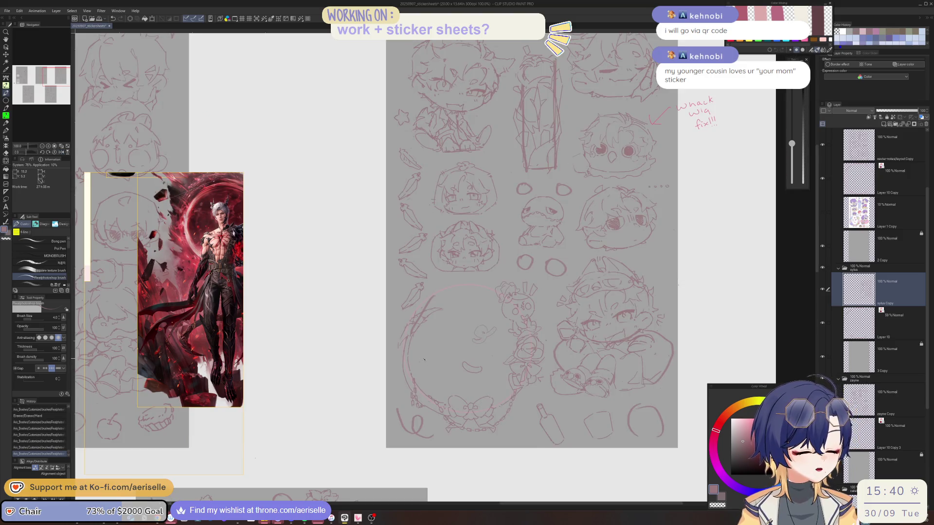
scroll(445, 322, "up", 2)
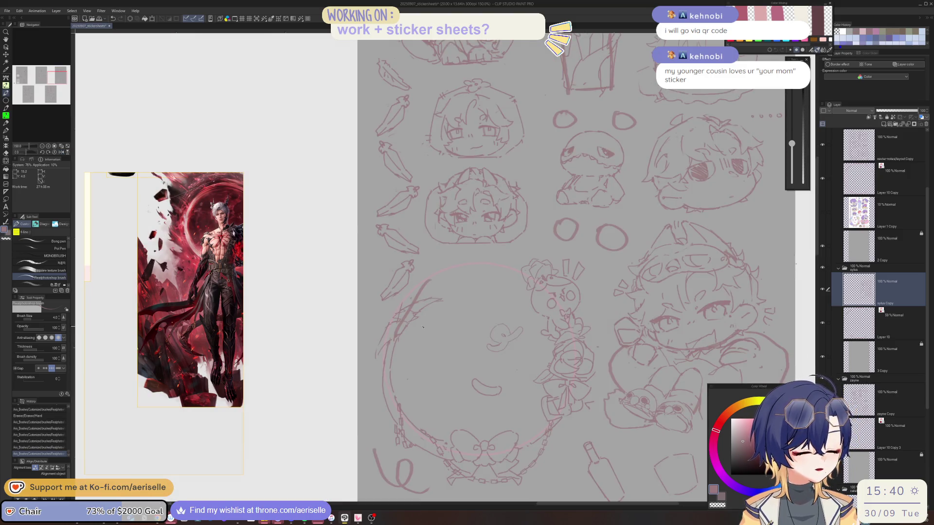
left_click_drag(411, 347, 415, 358)
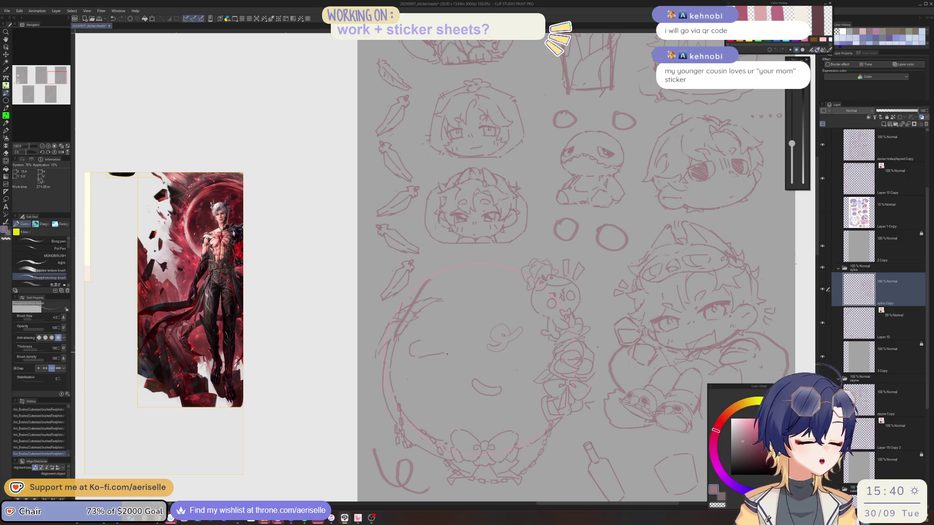
mouse_move(430, 341)
left_mouse_down()
mouse_move(454, 340)
mouse_move(442, 357)
mouse_move(456, 358)
left_mouse_up()
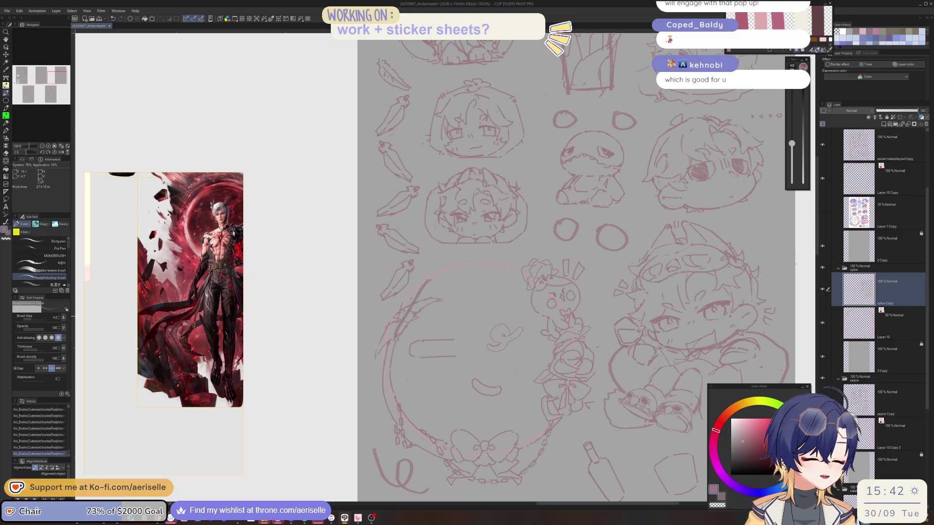
Mirror the canvas view to check the sketches, then flip it back
key("e")
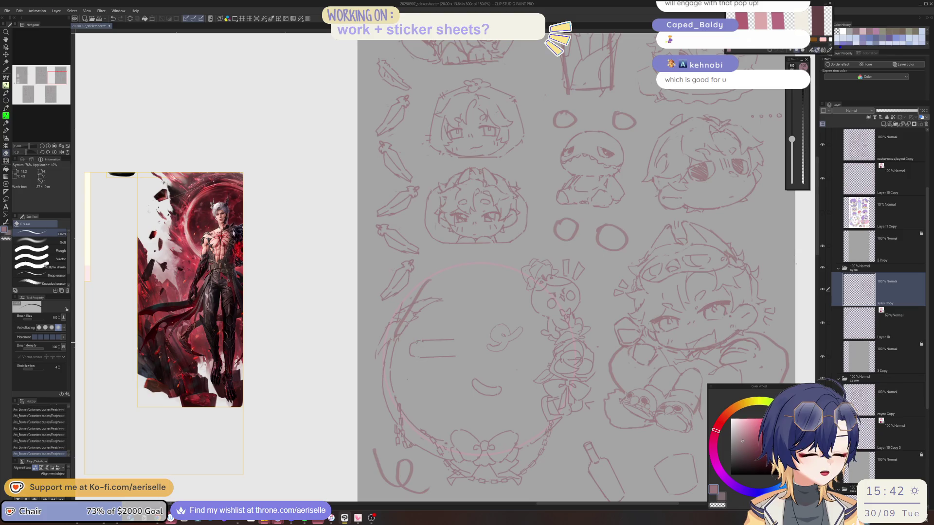
key("h")
scroll(423, 335, "down", 3)
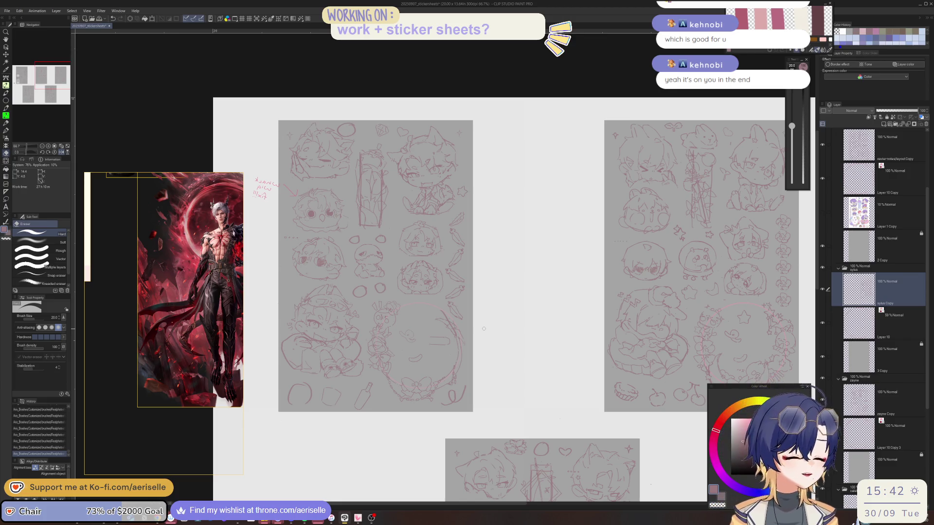
key("h")
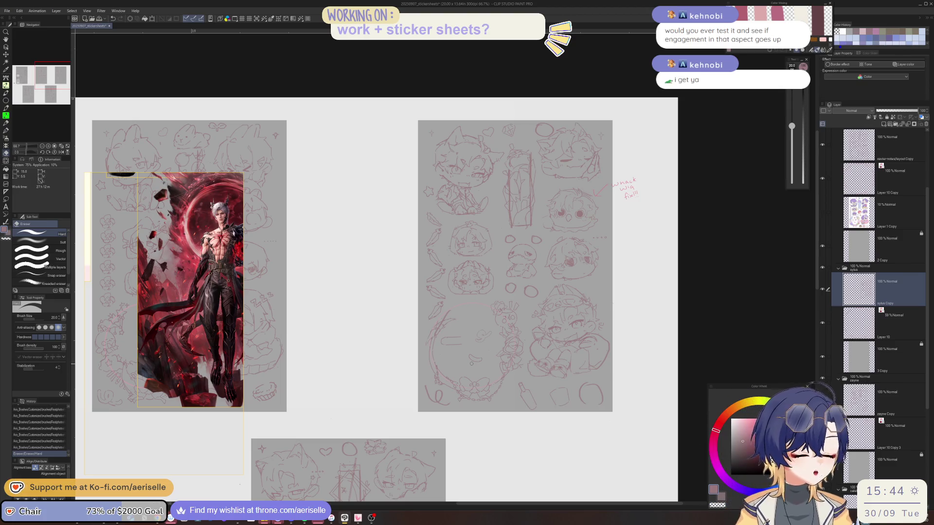
Zoom to 400% on the circle and erase a small mark with a smaller eraser
scroll(438, 344, "up", 3)
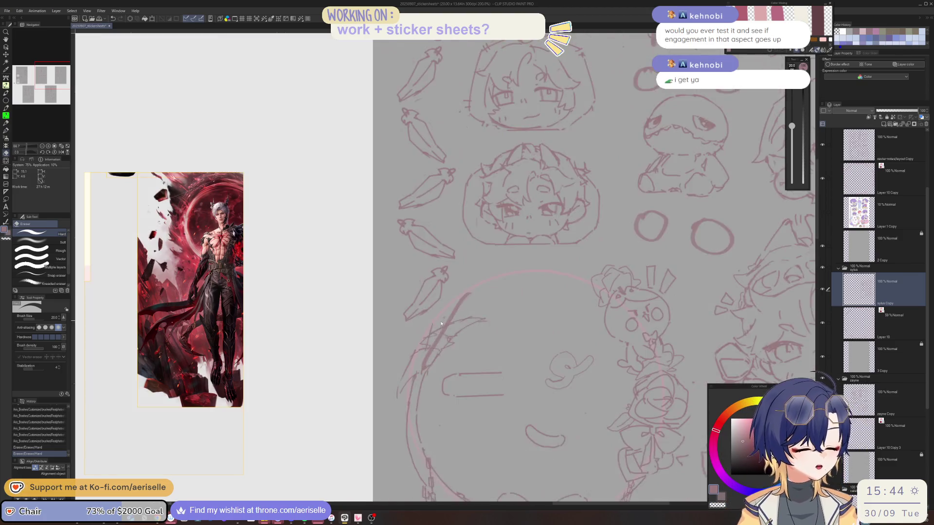
scroll(438, 344, "up", 3)
left_click(438, 344)
key("[")
key("[")
key("[")
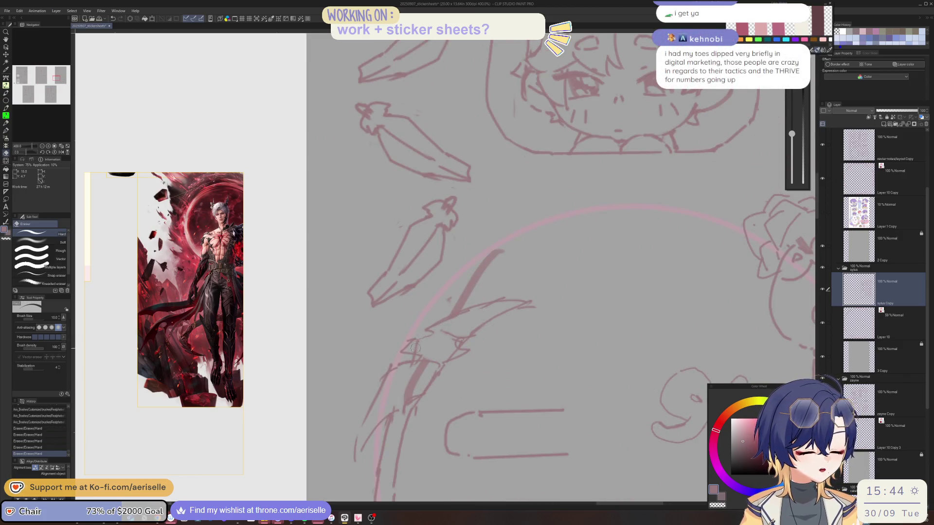
Erase the old leaf lines and stray marks on the circle's upper left
left_click(435, 327)
key("p")
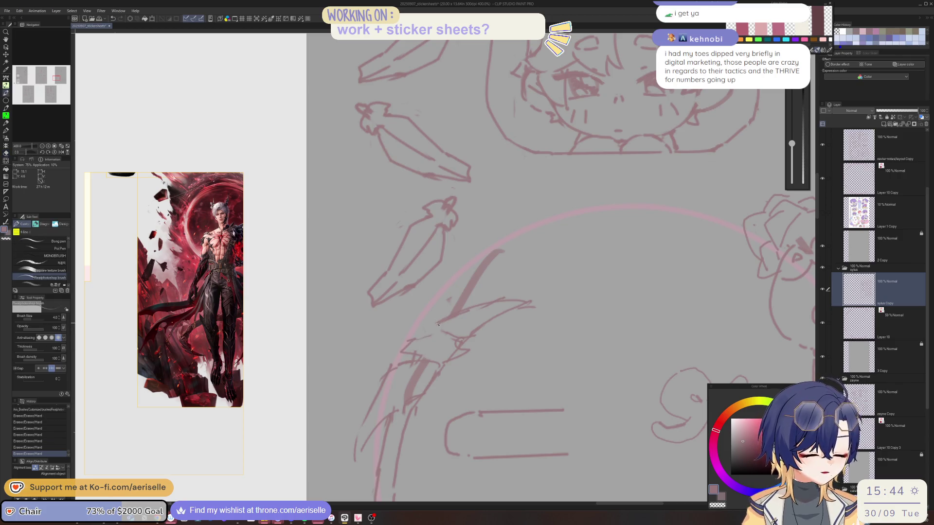
key("e")
left_click(418, 337)
left_click(413, 334)
key("p")
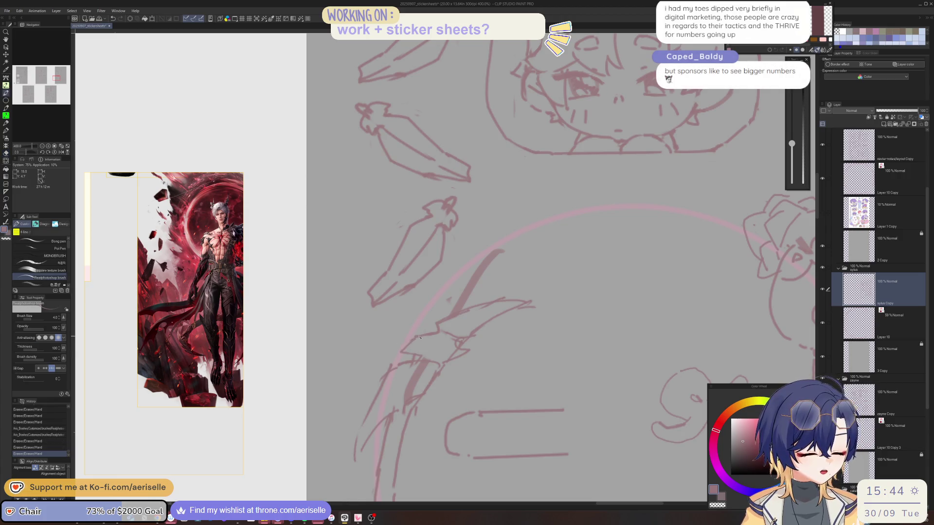
left_click(420, 337)
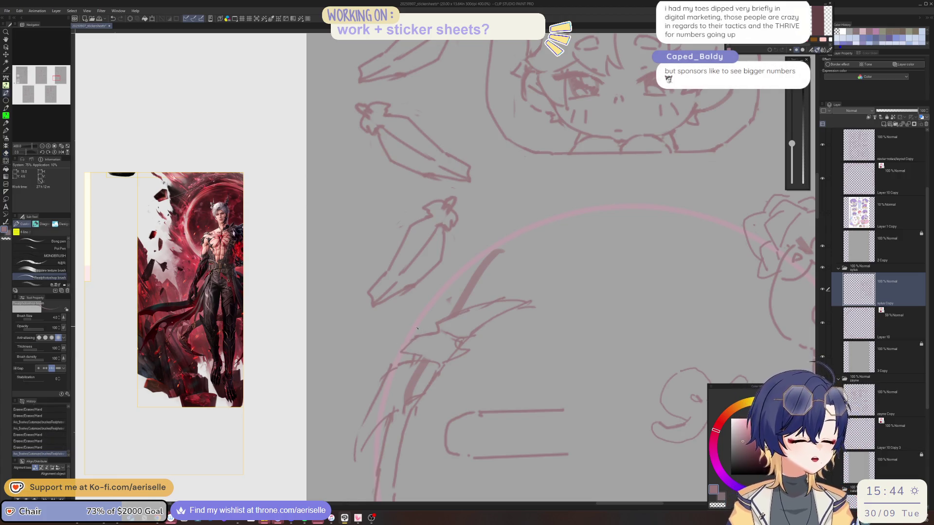
key("e")
left_click(467, 345)
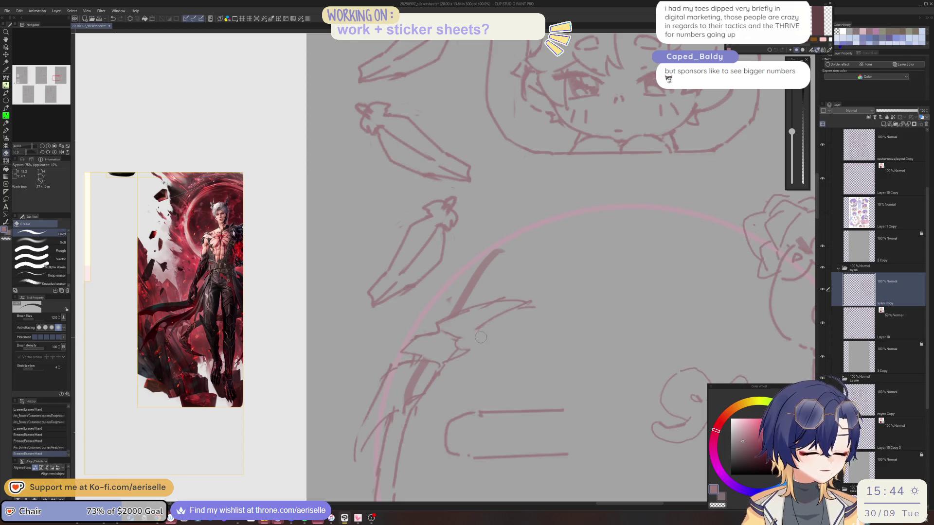
left_click(482, 335)
left_click(476, 336)
key("p")
Draw the leaf's pointed upper curve with the canvas rotated -20°, trimming its tips and base
left_click_drag(472, 336, 517, 306)
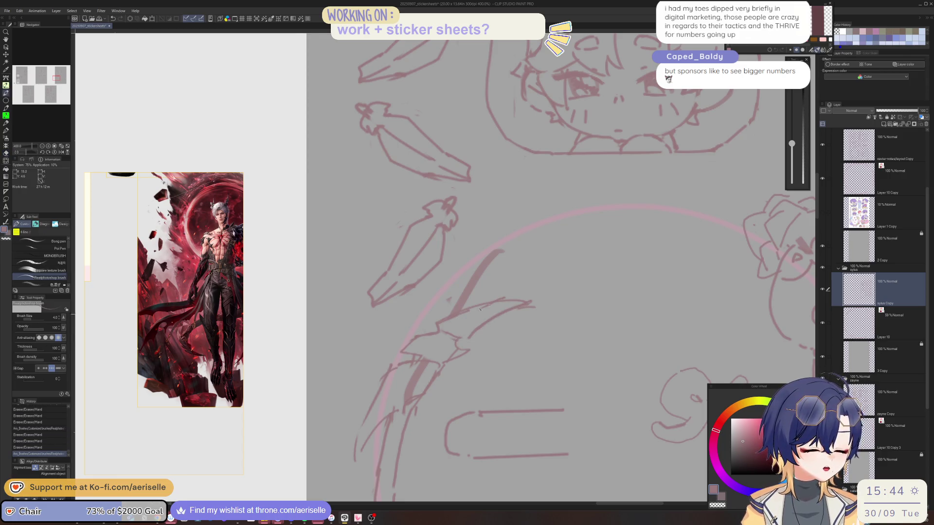
key("minus")
key("e")
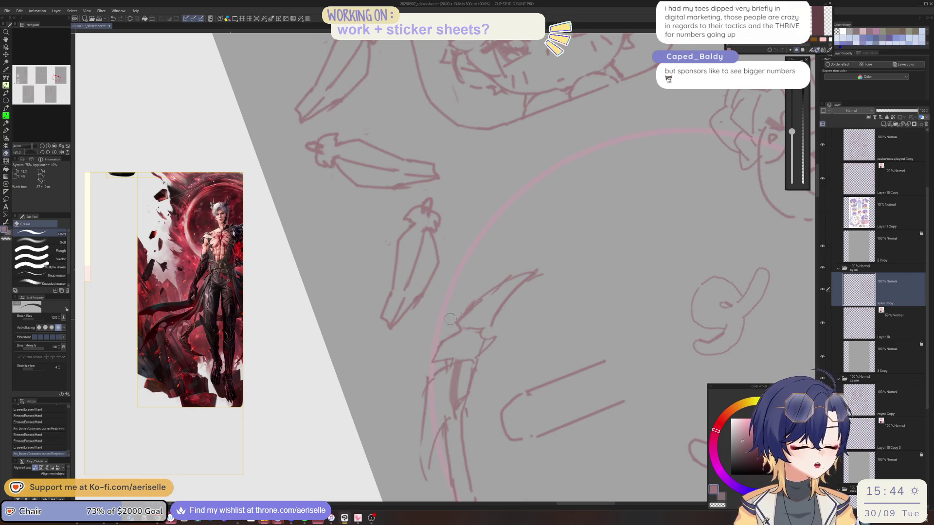
left_click_drag(456, 313, 473, 302)
mouse_move(545, 270)
left_mouse_down()
mouse_move(492, 294)
mouse_move(462, 323)
left_mouse_up()
mouse_move(464, 321)
left_mouse_down()
mouse_move(456, 347)
mouse_move(421, 364)
mouse_move(395, 407)
mouse_move(442, 366)
mouse_move(418, 408)
left_mouse_up()
key("equal")
Redraw the stem strokes below the new leaf
key("p")
key("e")
key("p")
left_click_drag(440, 370, 429, 384)
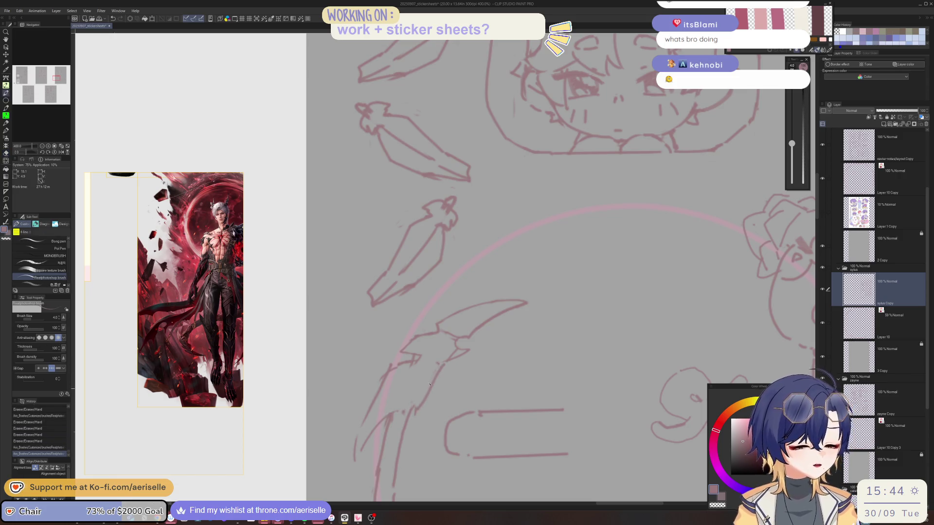
Zoom in on the circle's left edge and erase the old stem lines, undoing a stray mark
scroll(430, 385, "down", 3)
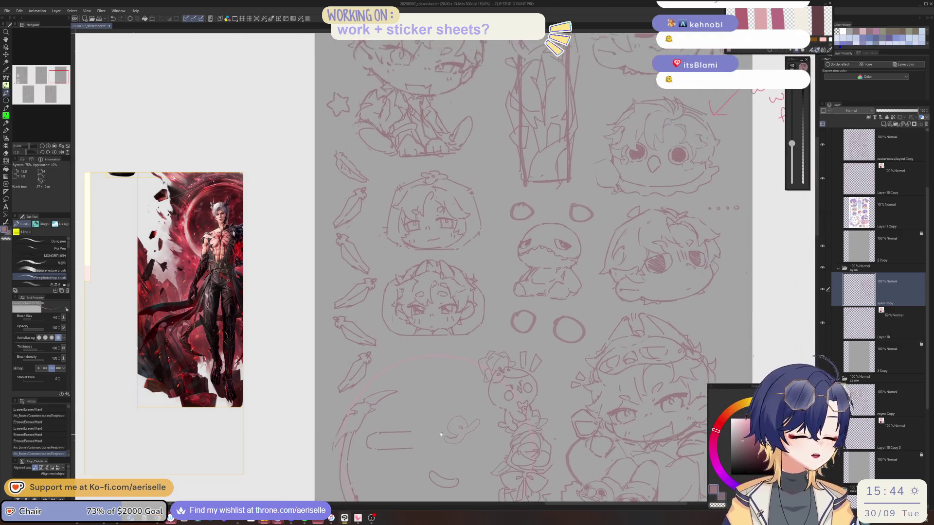
scroll(423, 389, "left", 3)
scroll(398, 384, "up", 3)
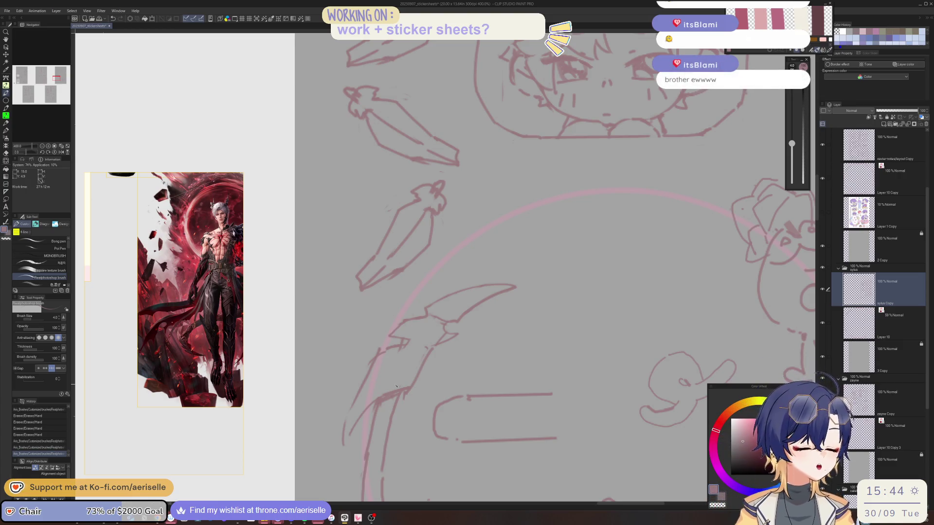
key("e")
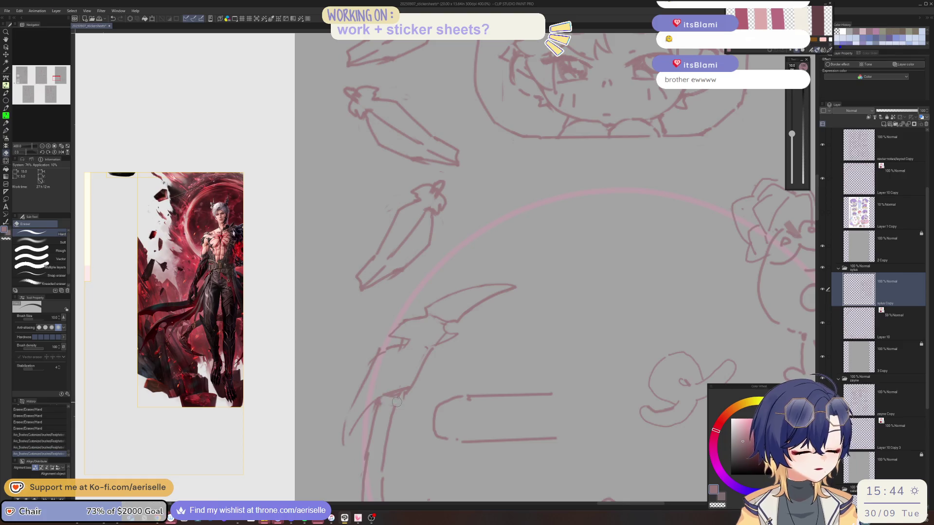
mouse_move(395, 398)
left_mouse_down()
mouse_move(377, 409)
mouse_move(403, 394)
mouse_move(404, 363)
mouse_move(421, 369)
left_mouse_up()
key("p")
left_click(385, 406)
left_click(385, 407)
key("ctrl+z")
Undo recent small strokes and redraw two stem lines beside the leaf
scroll(404, 394, "down", 5)
scroll(422, 362, "up", 3)
key("e")
key("p")
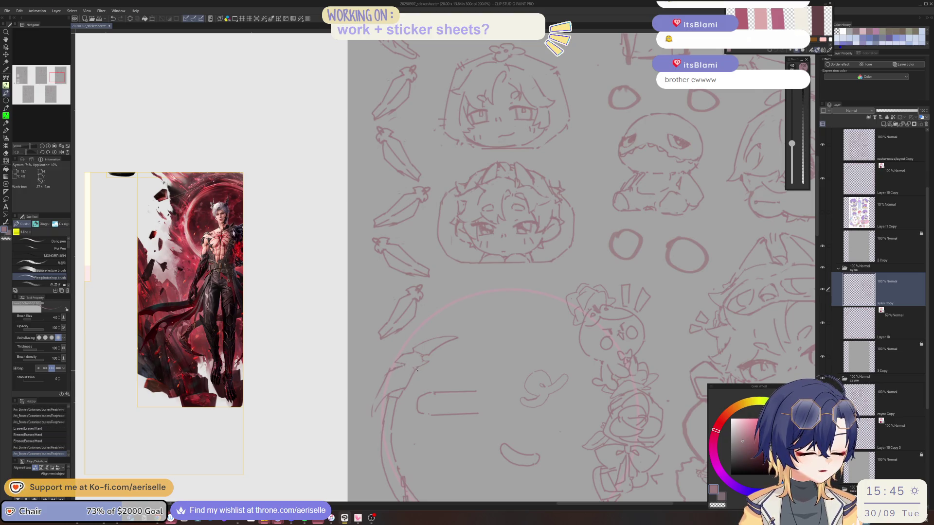
scroll(415, 370, "down", 1)
scroll(418, 367, "up", 3)
key("ctrl+z")
key("ctrl+y")
key("ctrl+z")
left_click_drag(424, 368, 421, 372)
left_click_drag(423, 370, 410, 399)
Erase a stray line next to the leaf
key("e")
key("p")
key("e")
left_click_drag(367, 374, 381, 363)
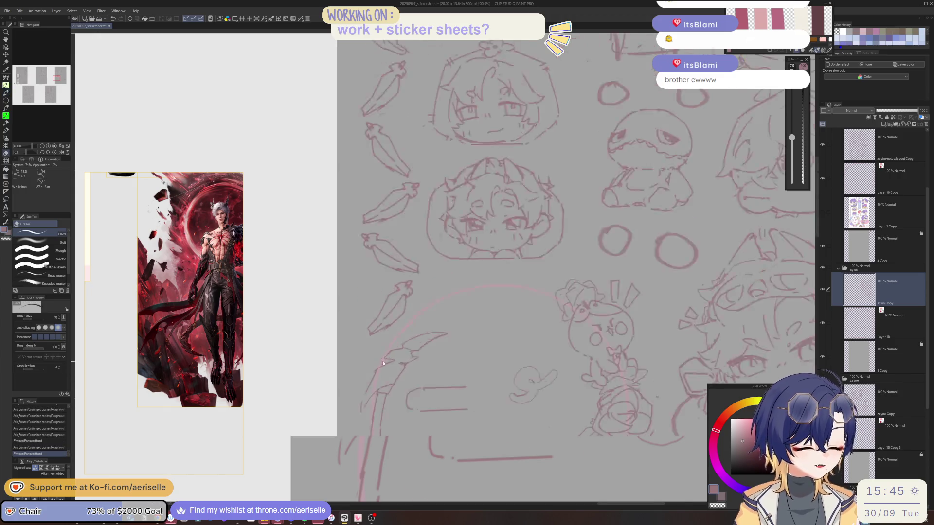
Draw a short chain at the circle's lower right and erase a small bit beside it
scroll(384, 362, "down", 4)
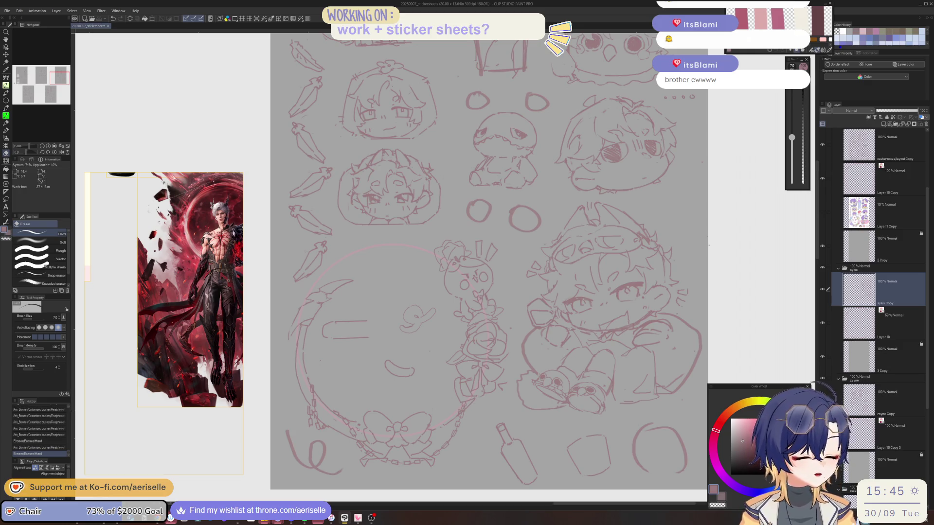
key("p")
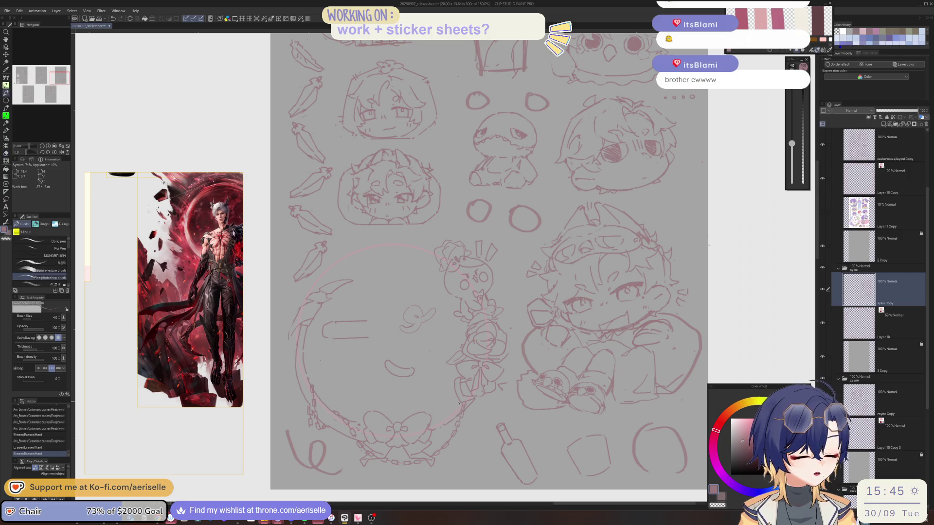
mouse_move(457, 417)
left_mouse_down()
mouse_move(452, 433)
mouse_move(433, 429)
left_mouse_up()
key("e")
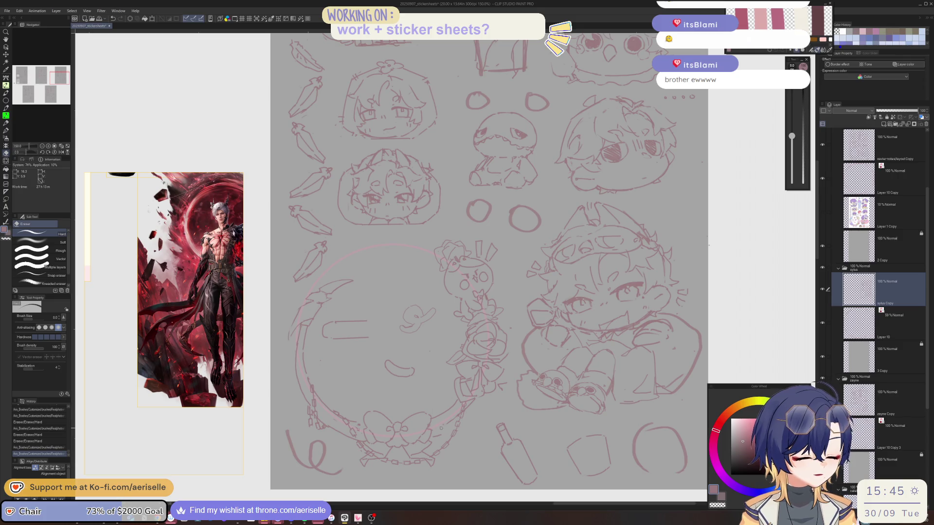
left_click_drag(470, 403, 474, 400)
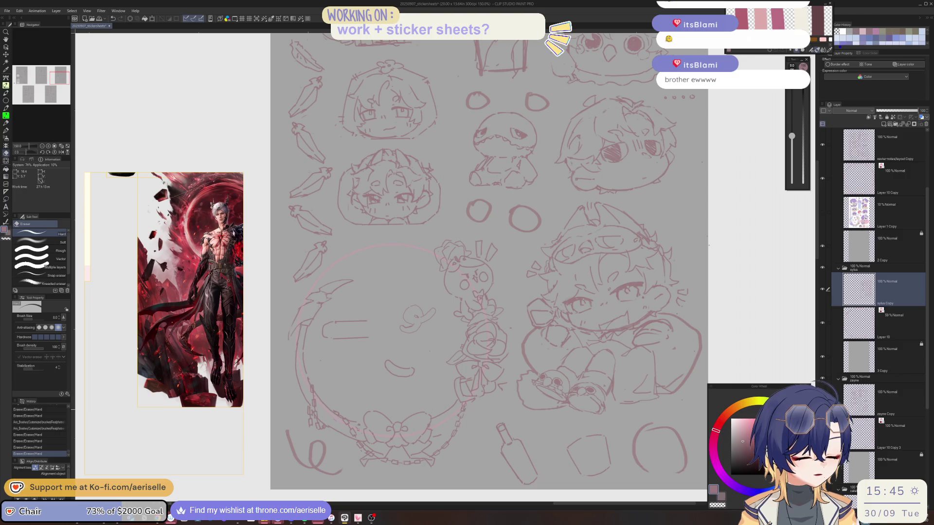
Erase stray marks near the lower-right chain
key("p")
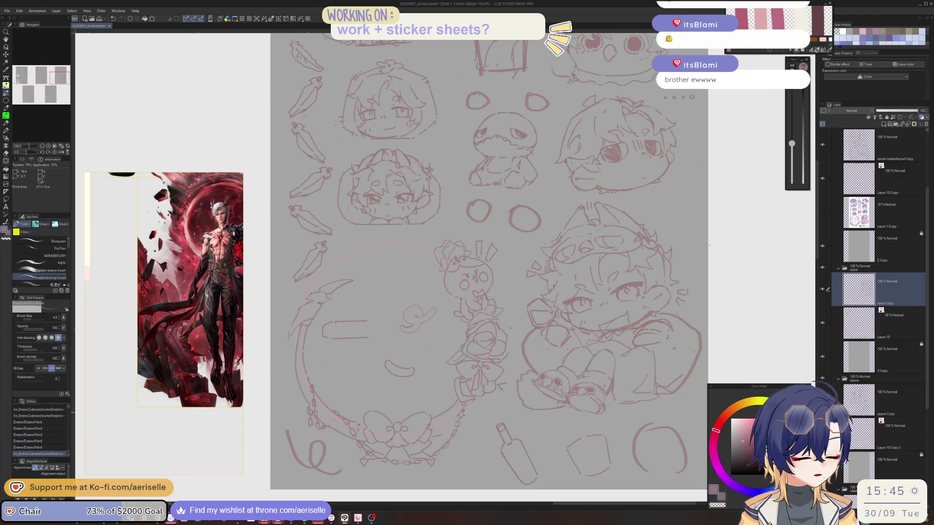
key("e")
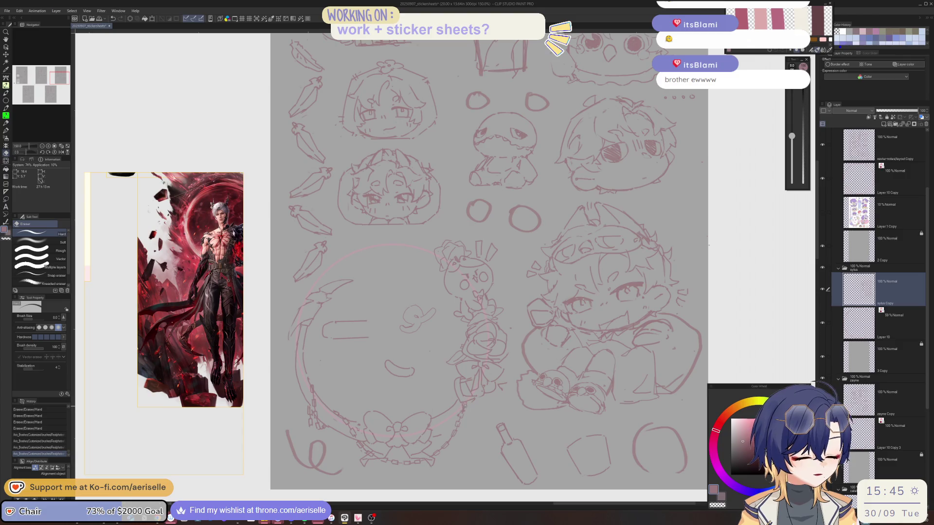
key("p")
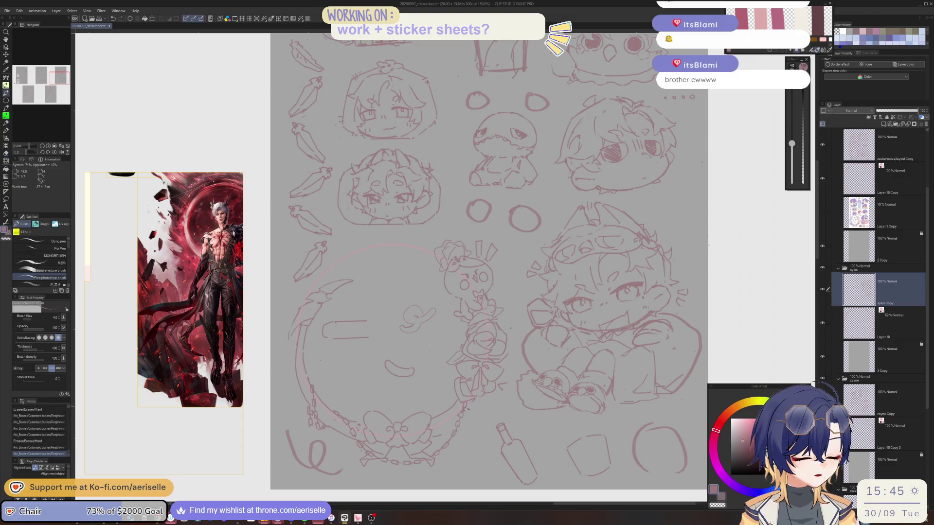
key("e")
left_click(458, 415)
left_click(460, 414)
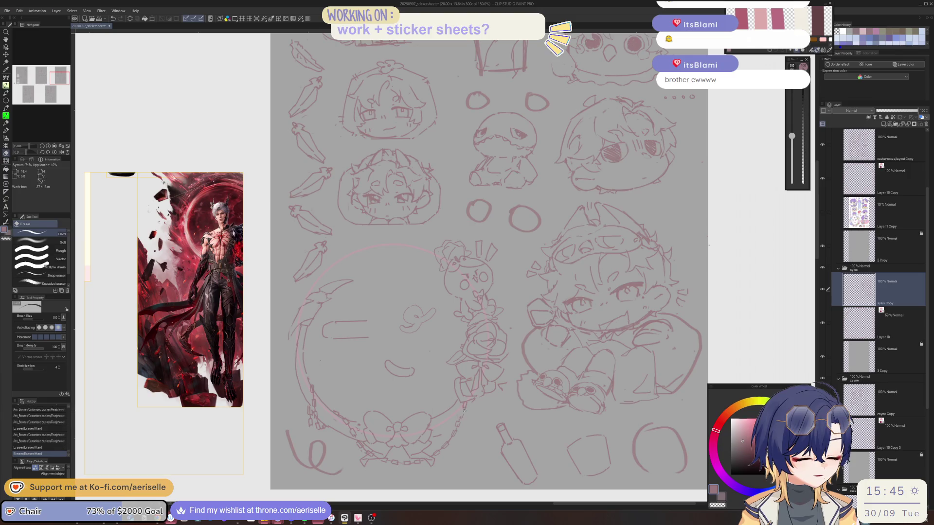
Add tiny pen details and a small stroke to the chain, then zoom out
key("p")
left_click(465, 413)
left_click(465, 407)
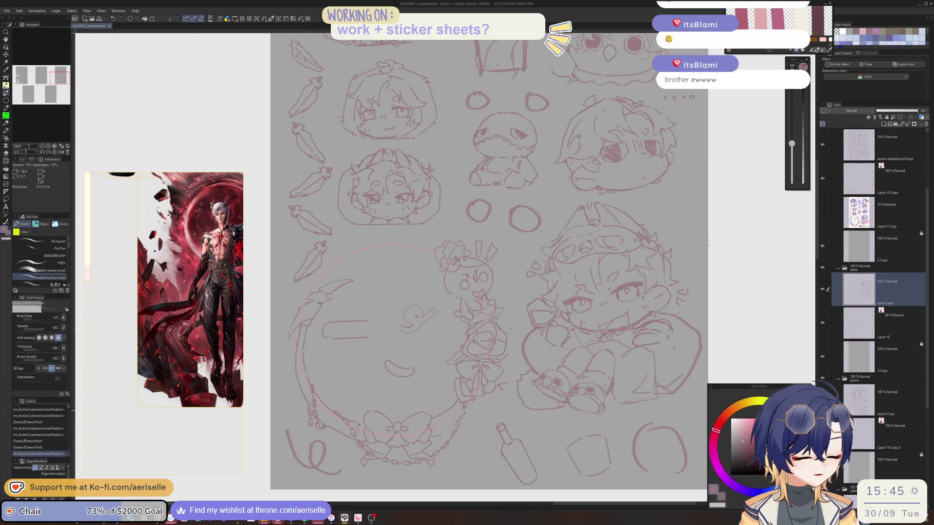
left_click(463, 414)
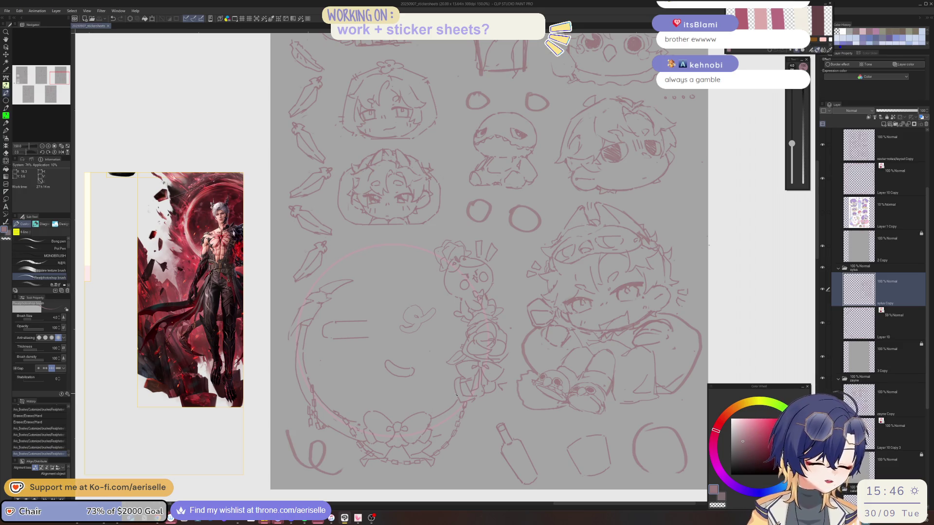
left_click_drag(478, 407, 426, 448)
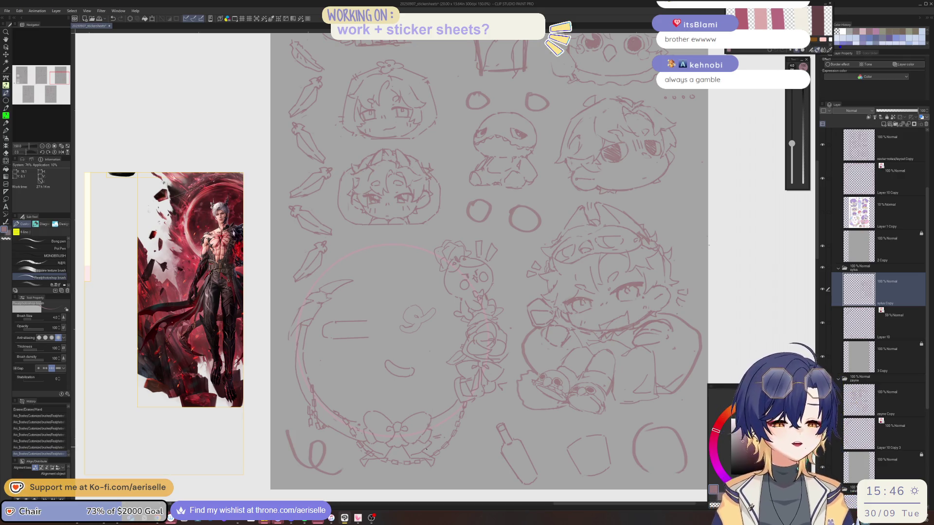
scroll(426, 448, "down", 1)
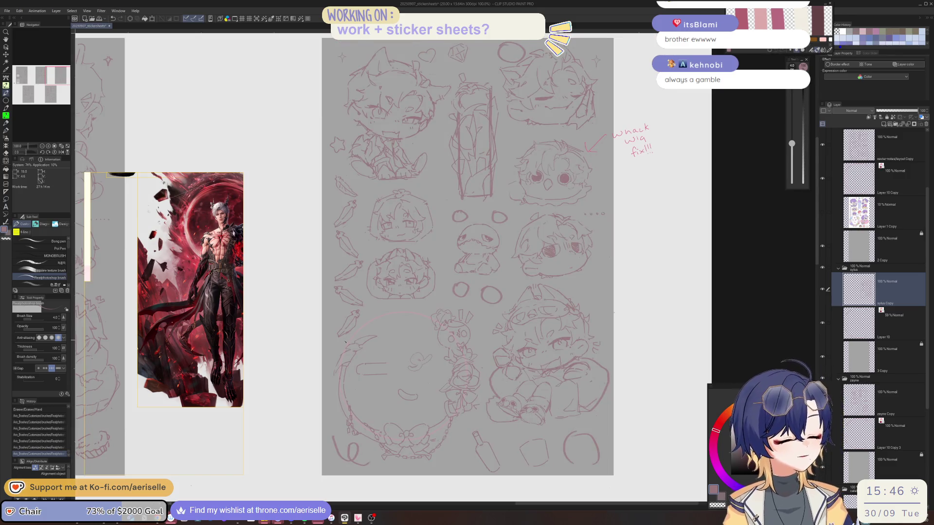
Add a small wreath stroke, then scroll the reference panel to the red crescent-moon chibi artwork
scroll(349, 362, "up", 2)
left_click_drag(349, 362, 354, 359)
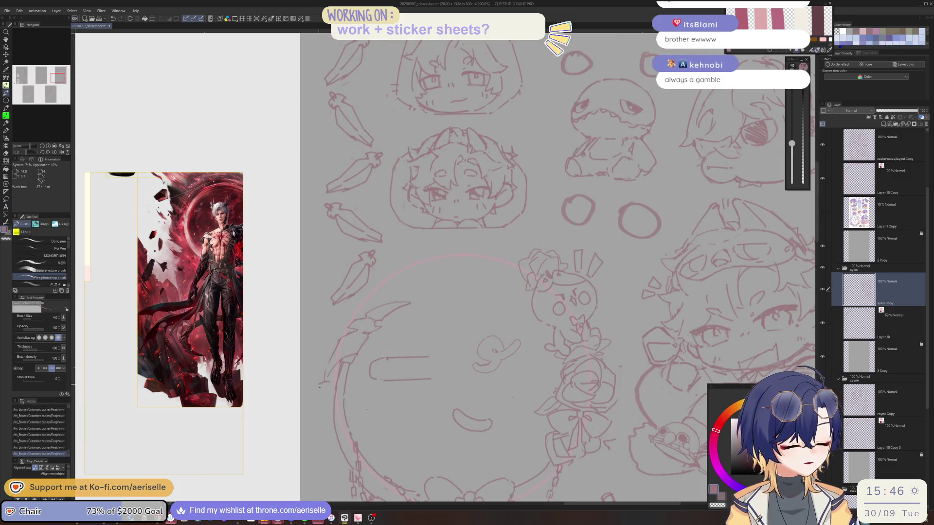
scroll(336, 387, "down", 3)
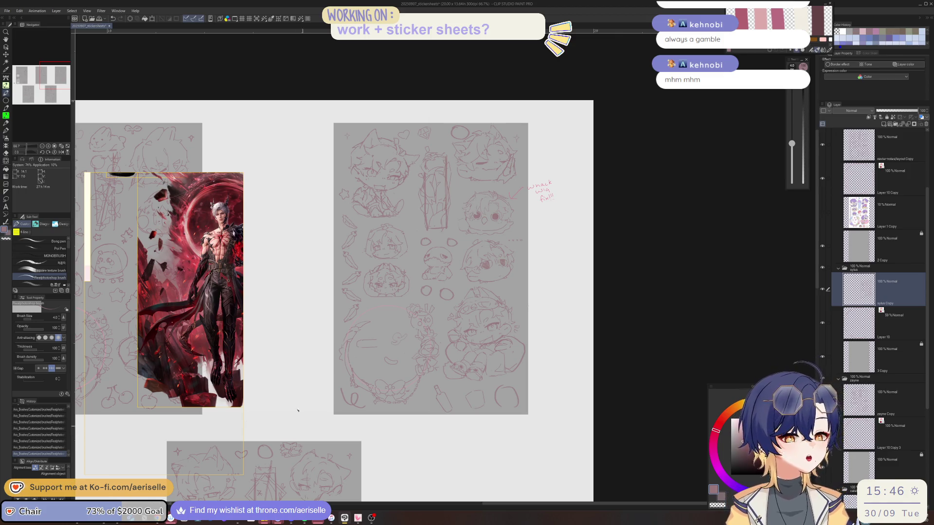
scroll(149, 227, "down", 3)
scroll(149, 227, "down", 2)
scroll(156, 253, "down", 1)
scroll(163, 282, "down", 1)
scroll(170, 310, "down", 1)
scroll(170, 310, "down", 2)
scroll(180, 321, "down", 2)
scroll(192, 333, "down", 2)
scroll(203, 346, "down", 2)
scroll(203, 345, "up", 3)
scroll(195, 321, "up", 2)
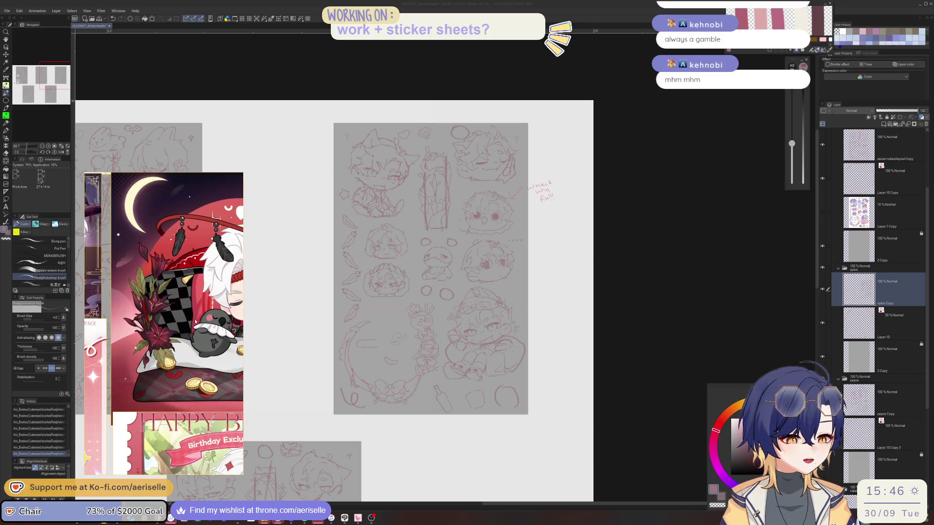
left_click(623, 389)
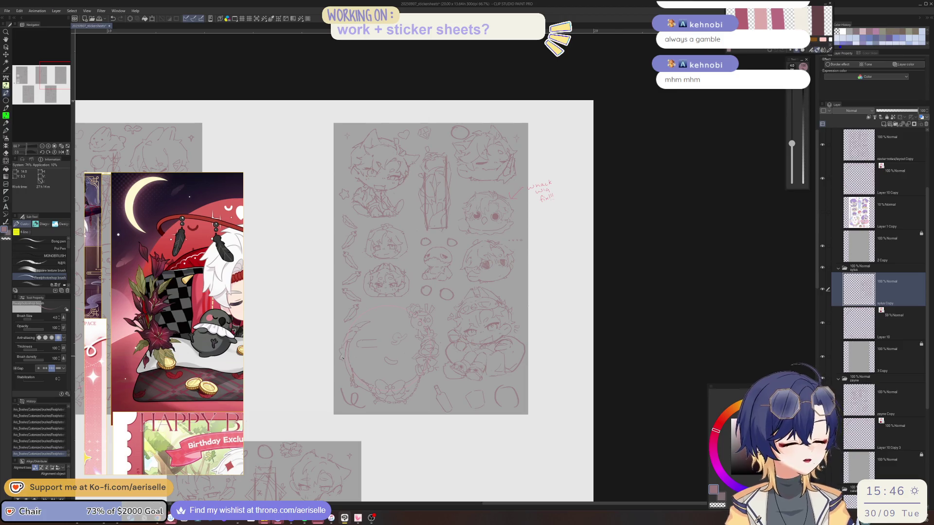
scroll(341, 357, "up", 2)
scroll(379, 391, "up", 1)
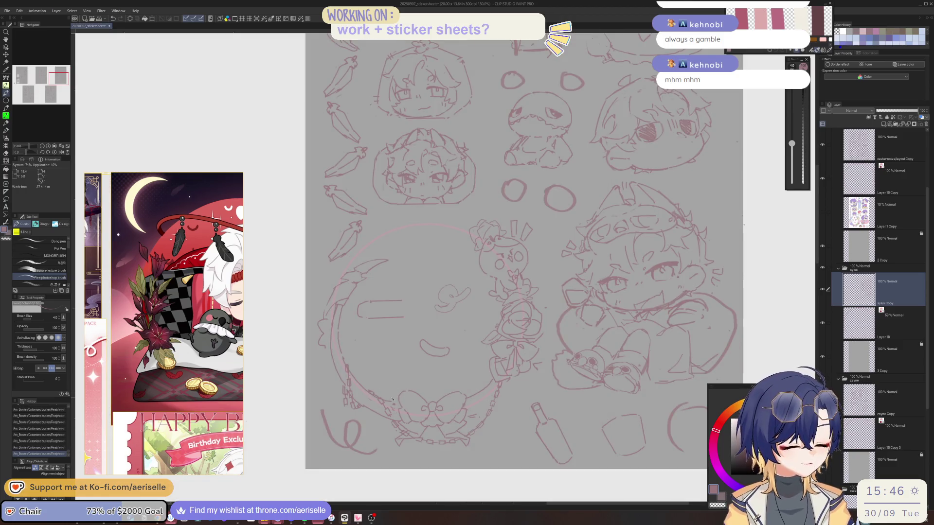
key("ctrl+z")
mouse_move(402, 388)
left_mouse_down()
mouse_move(389, 393)
mouse_move(402, 386)
left_mouse_up()
key("ctrl+z")
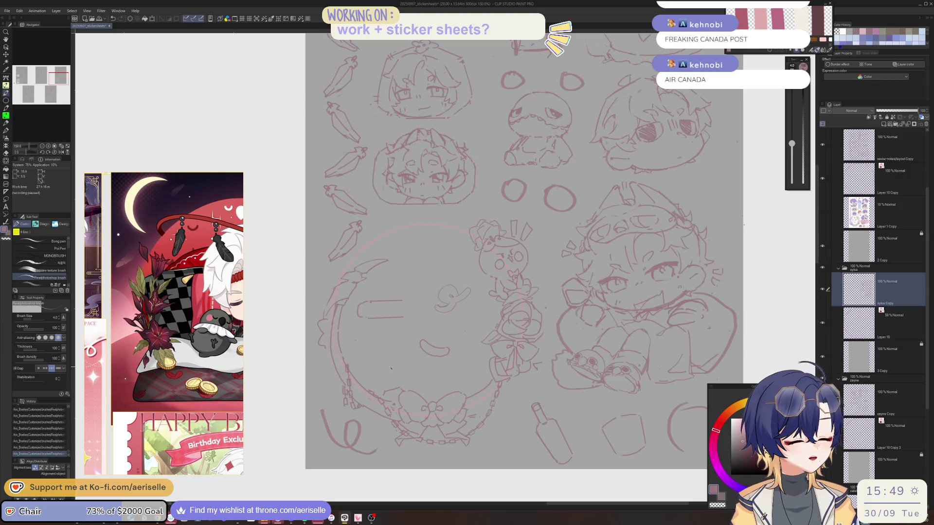
key("ctrl+alt+0")
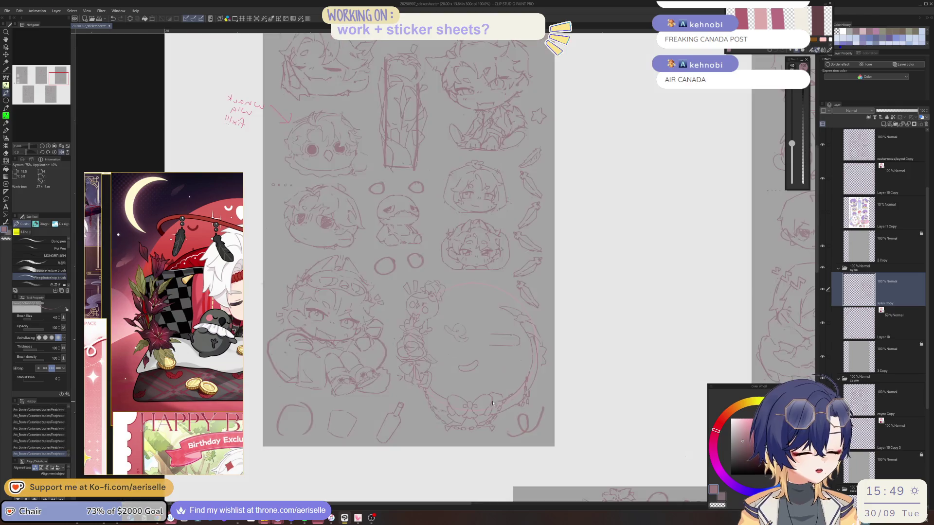
Zoom back in on the wreath circle and sketch small details along its edge
left_click_drag(365, 399, 470, 399)
scroll(470, 399, "up", 1)
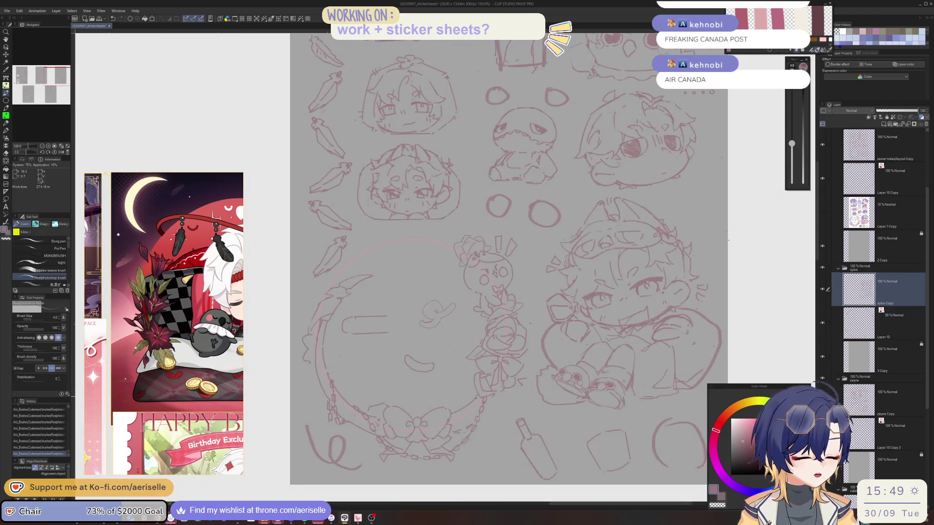
left_click_drag(464, 400, 460, 418)
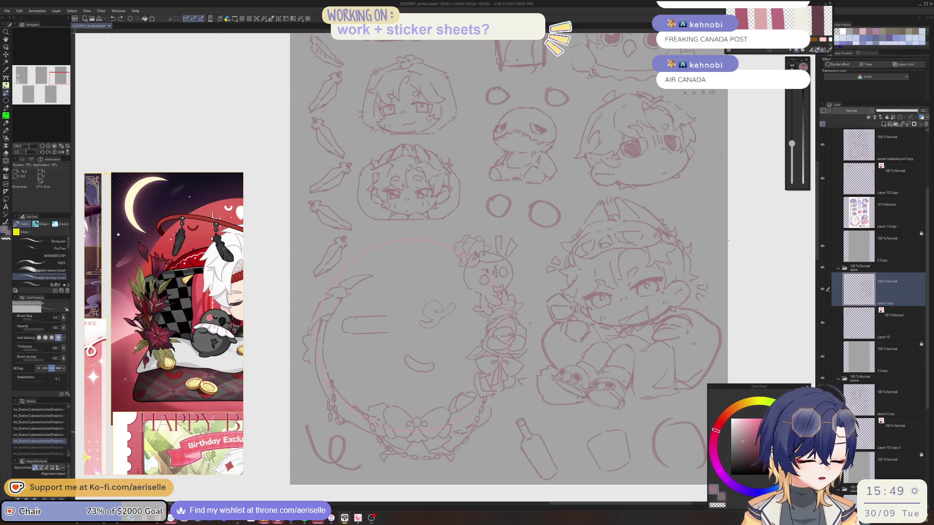
key("e")
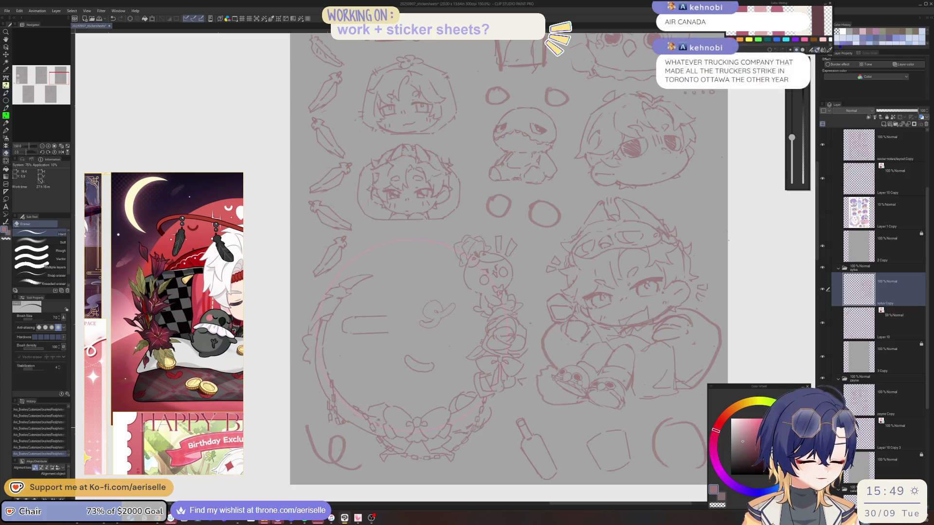
key("p")
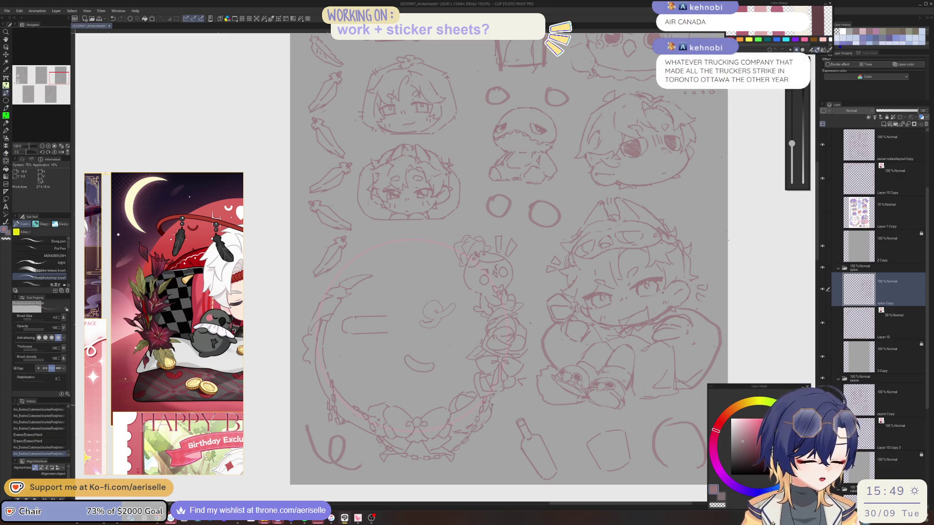
left_click_drag(487, 414, 491, 421)
left_click_drag(489, 416, 494, 426)
left_click_drag(535, 350, 540, 354)
Check the sketch in mirrored view, then draw chain links along the wreath's lower-left edge
key("h")
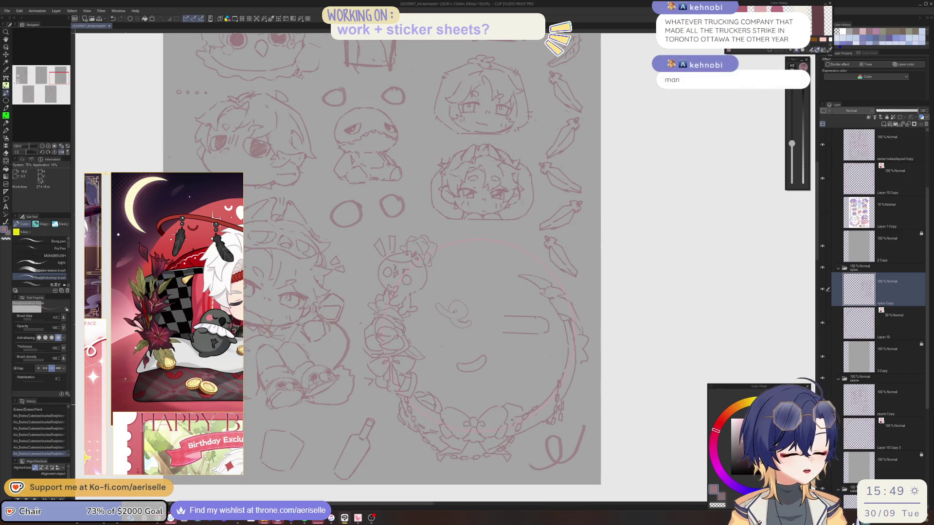
left_click_drag(419, 400, 432, 406)
key("h")
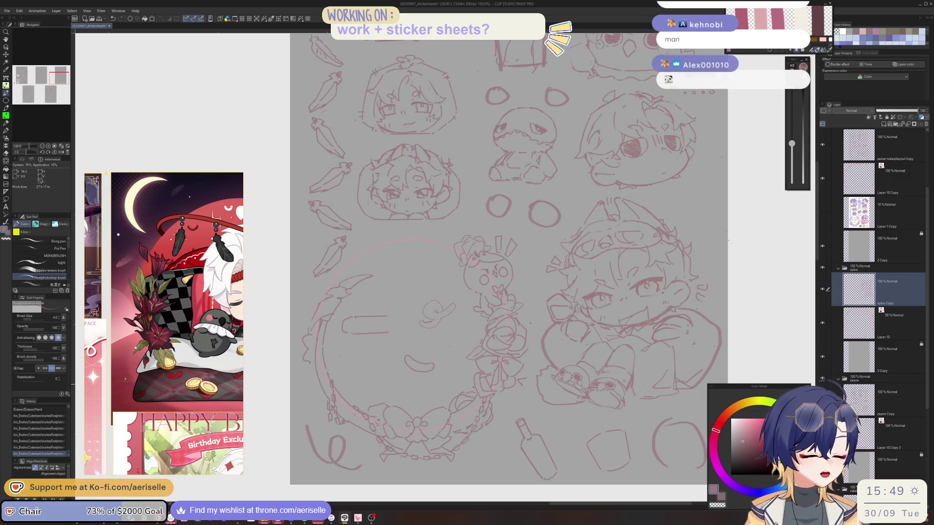
left_click_drag(334, 384, 360, 413)
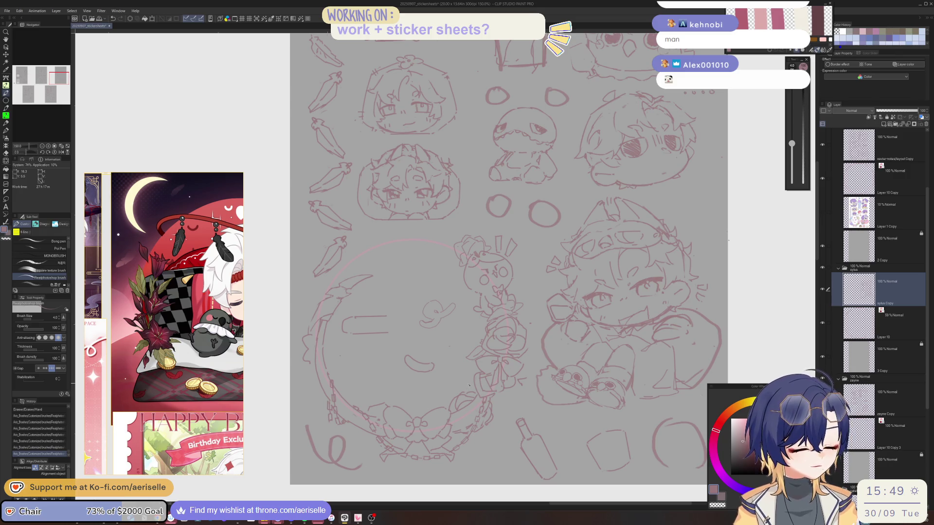
left_click(327, 368)
key("ctrl+z")
left_click(326, 362)
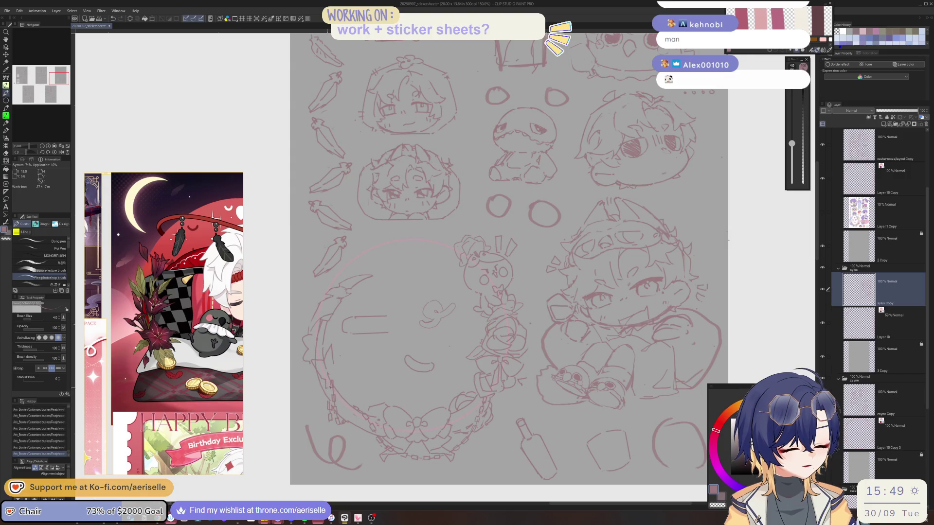
Sketch the first leaves along the wreath's left edge, then mirror the canvas to check them
key("e")
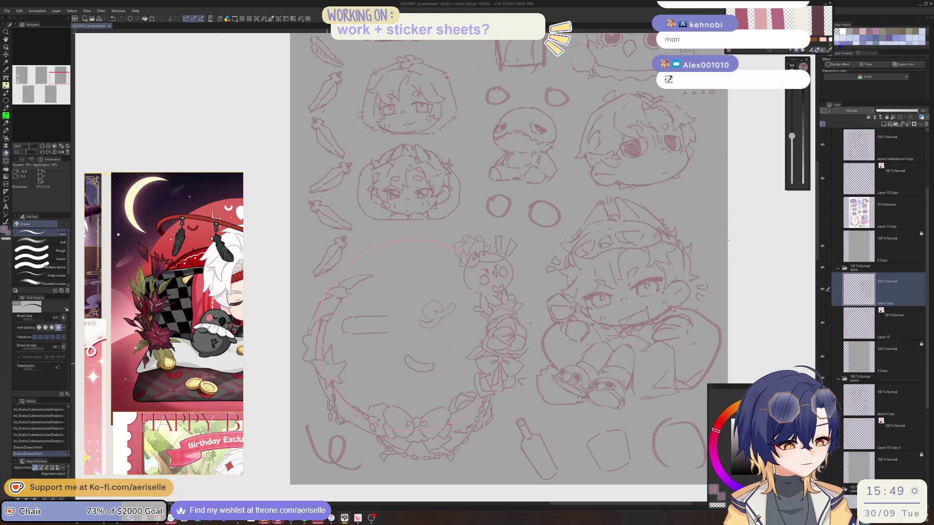
key("p")
left_click_drag(332, 364, 339, 375)
left_click_drag(338, 373, 337, 375)
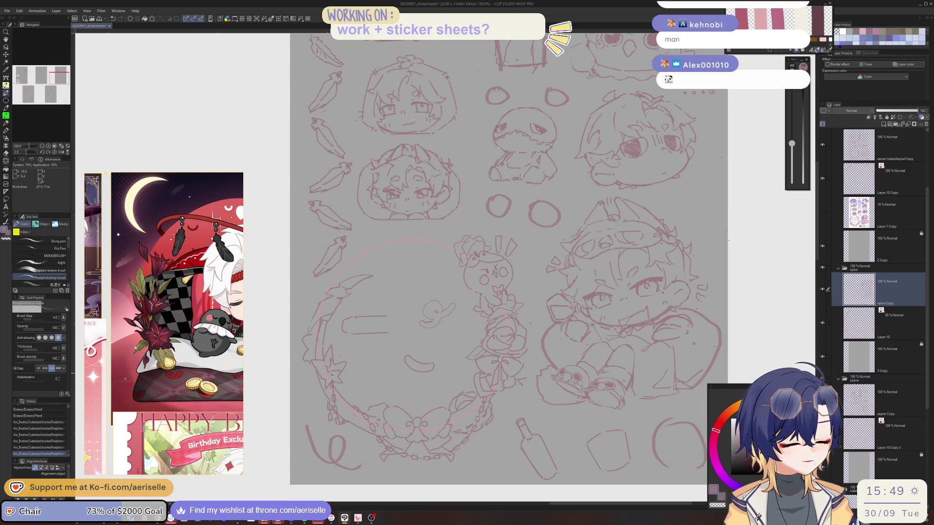
key("h")
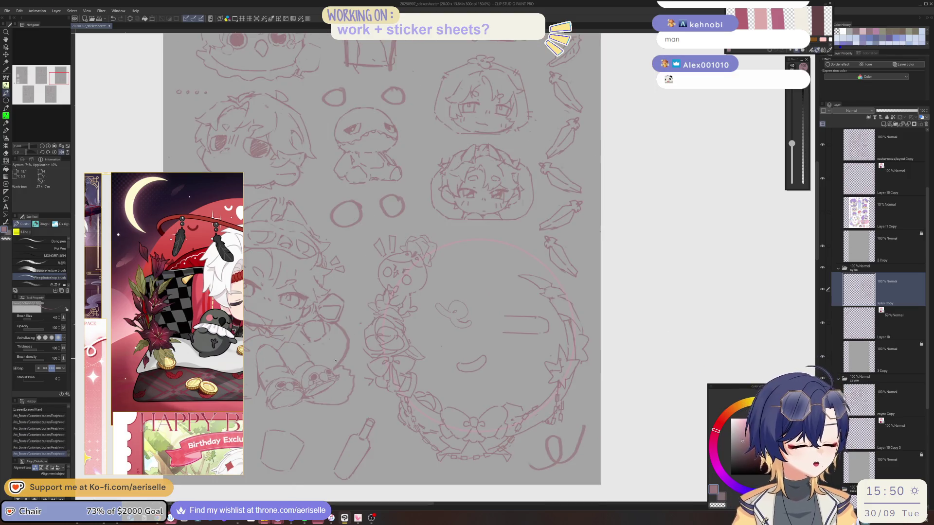
key("h")
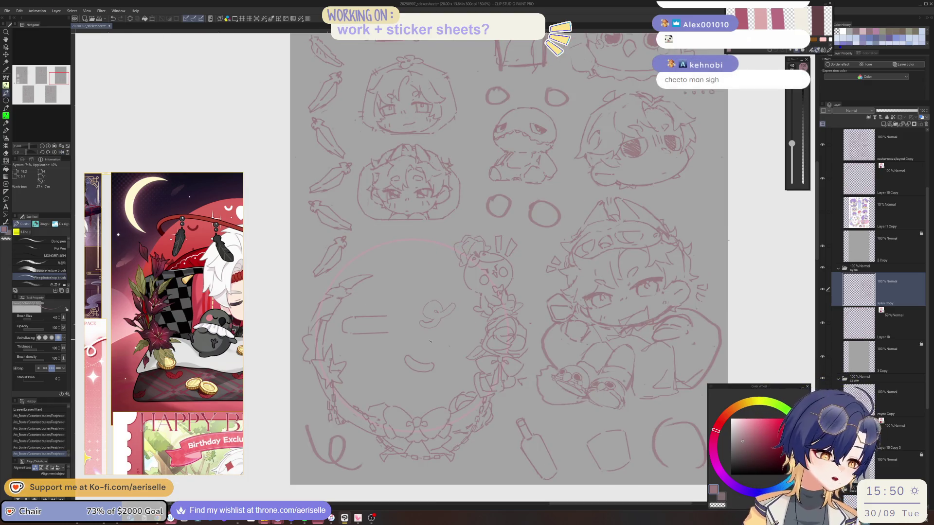
key("h")
key("h")
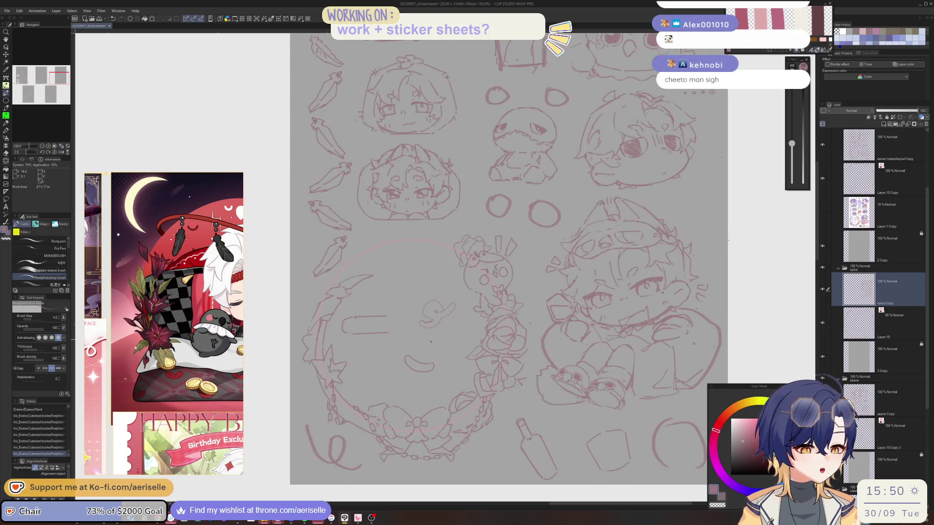
Refine the leaves on the circle's left edge, undoing stray strokes, and mirror the view to compare
left_click_drag(380, 358, 391, 373)
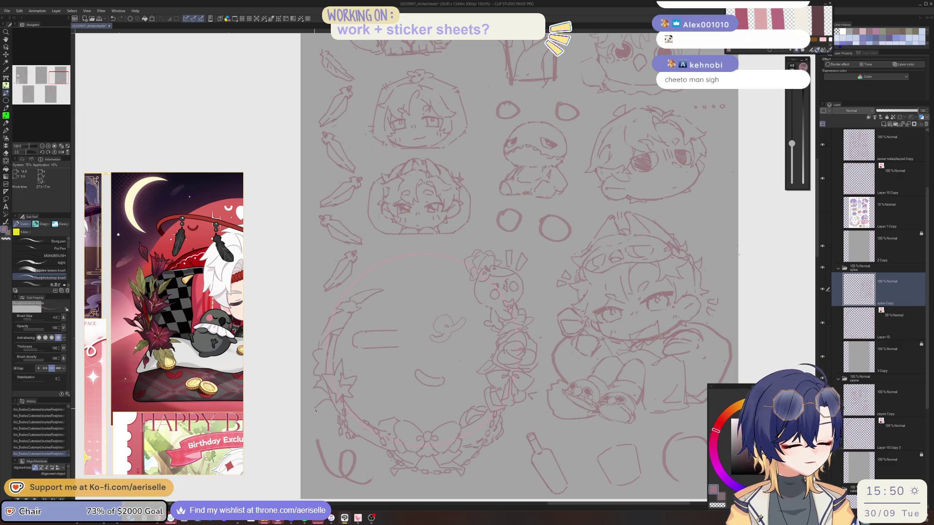
key("ctrl+z")
mouse_move(319, 402)
left_mouse_down()
mouse_move(332, 409)
mouse_move(324, 407)
left_mouse_up()
key("ctrl+z")
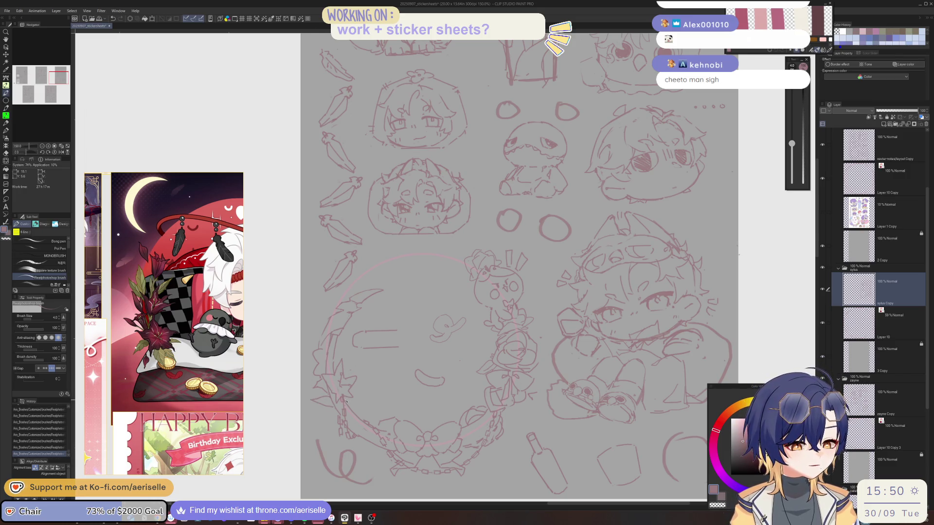
left_click_drag(358, 398, 354, 406)
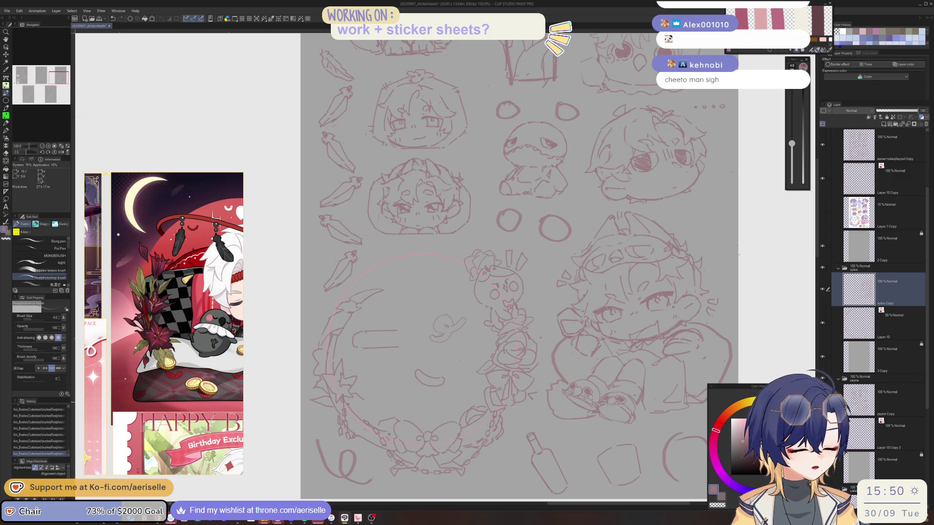
key("h")
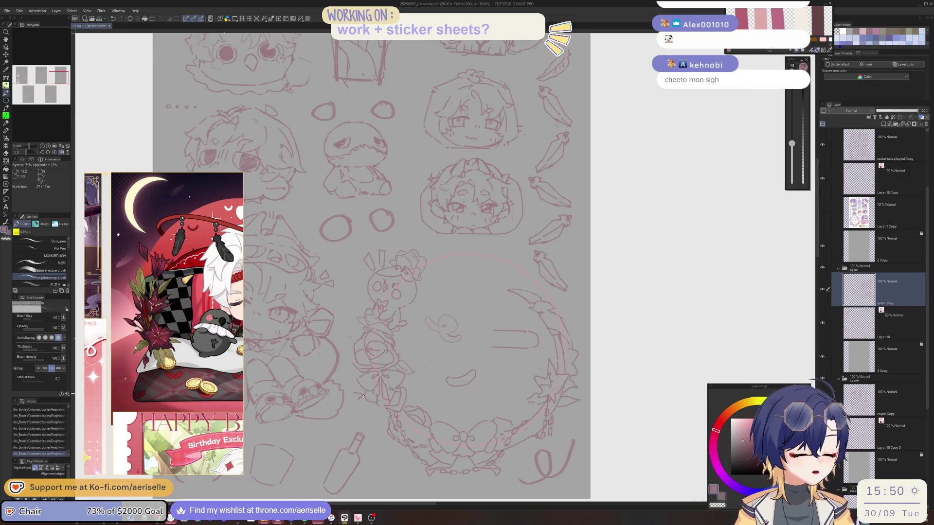
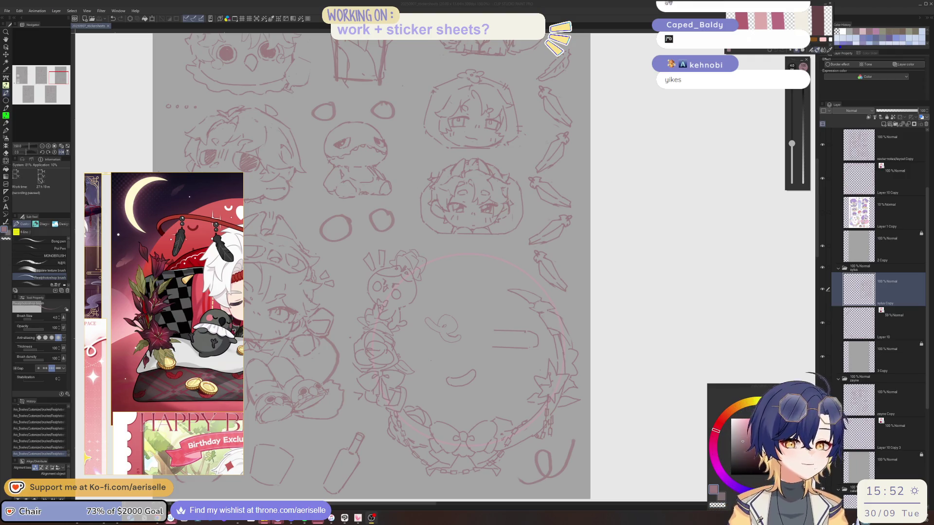
Unflip the sticker sheet view, pan across it, and undo/redo the last stroke to compare
key("h")
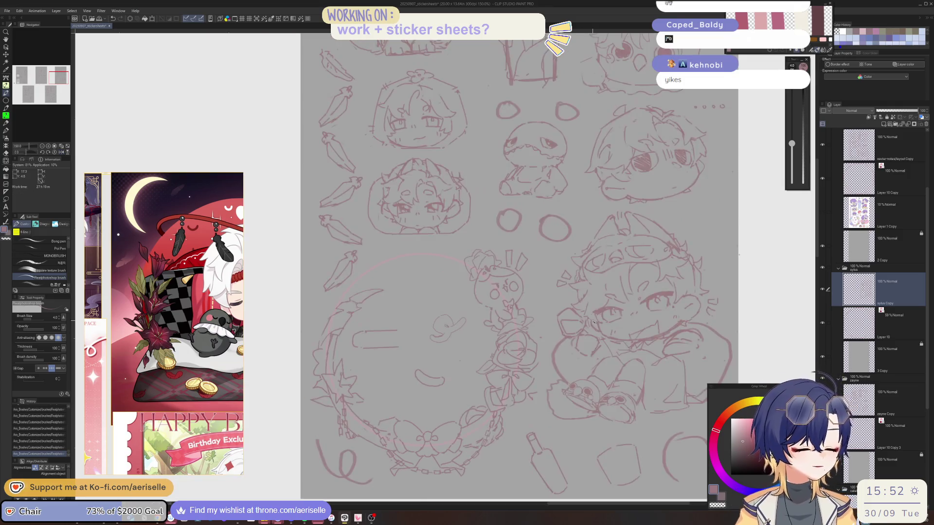
left_click_drag(394, 411, 407, 428)
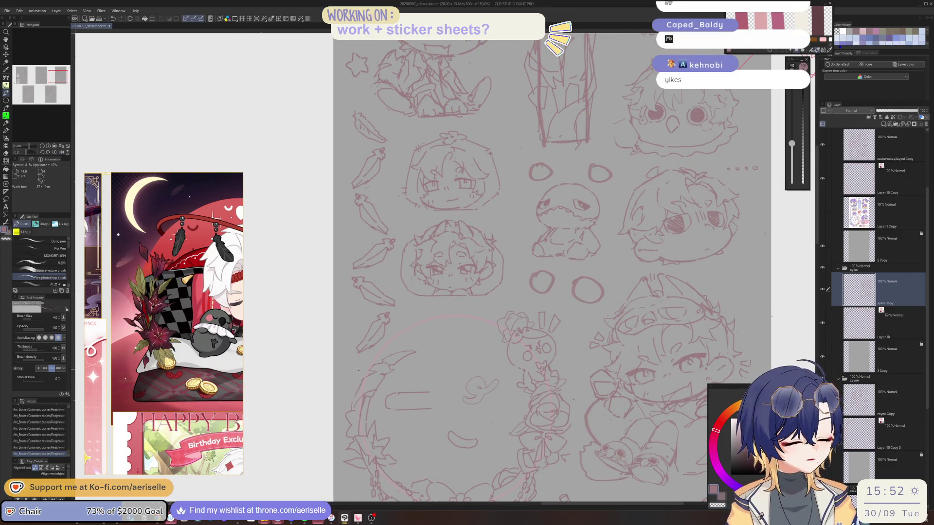
key("ctrl+z")
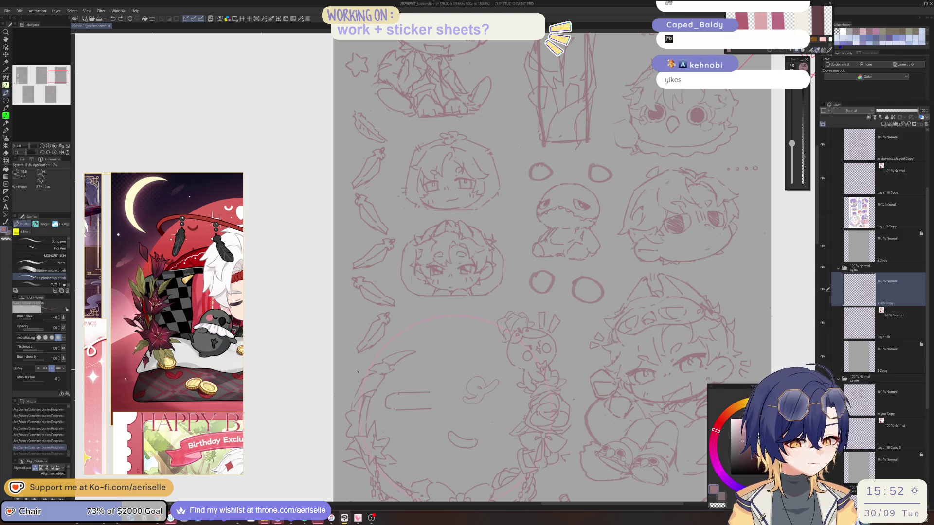
key("ctrl+y")
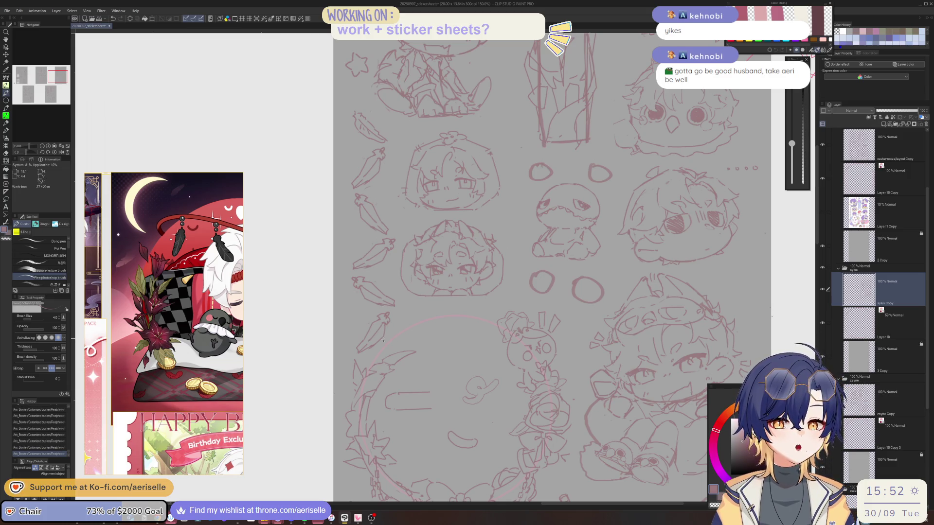
Zoom in, undo and redo the latest stroke again, then tilt the view about 40 degrees
scroll(371, 365, "up", 1)
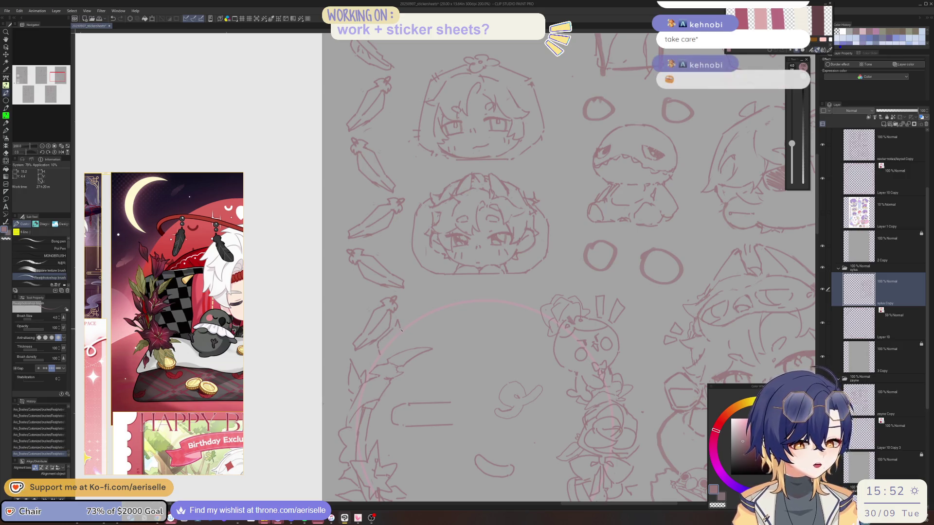
key("ctrl+z")
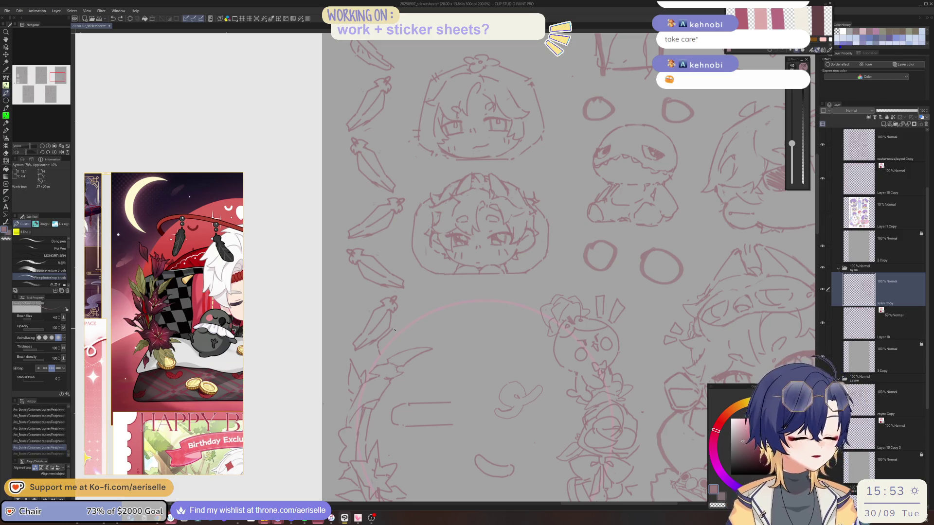
key("ctrl+y")
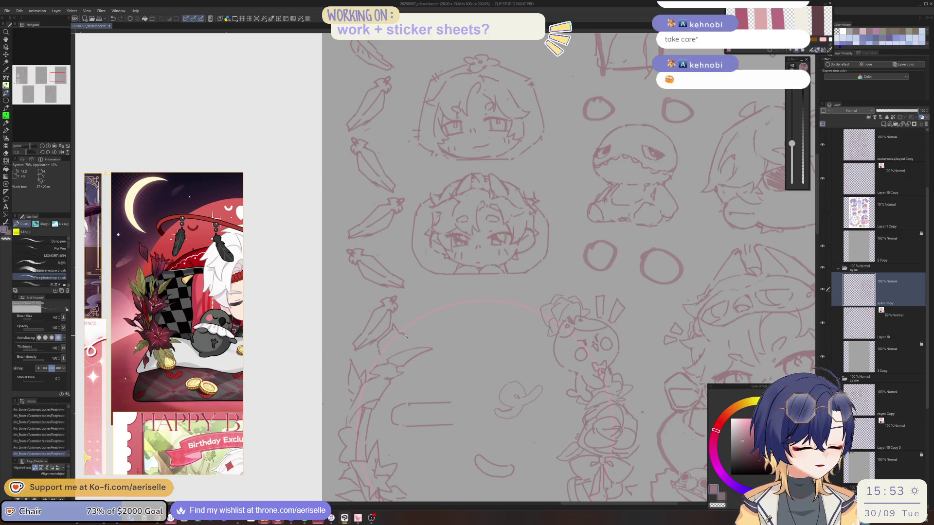
left_click_drag(407, 339, 460, 352)
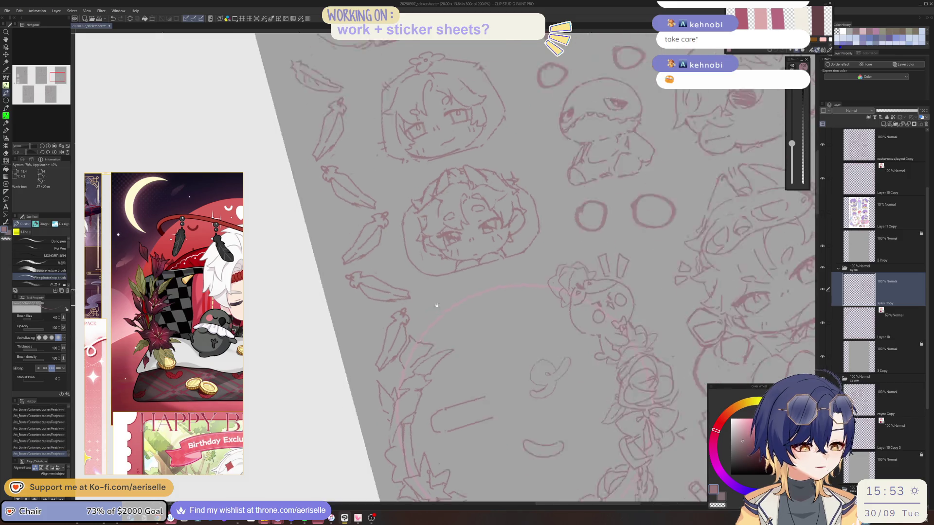
Undo and redo the latest stroke, then toggle from eraser back to the pen
key("ctrl+z")
key("ctrl+y")
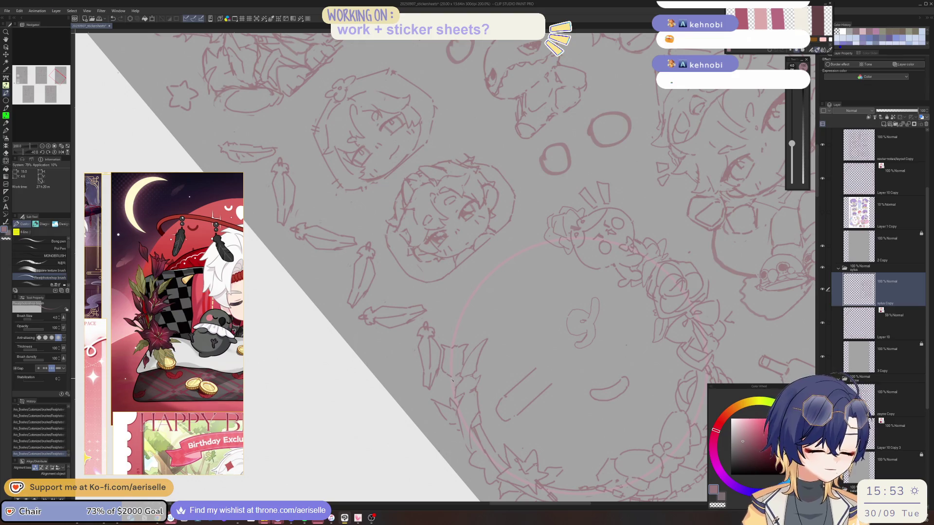
key("e")
key("p")
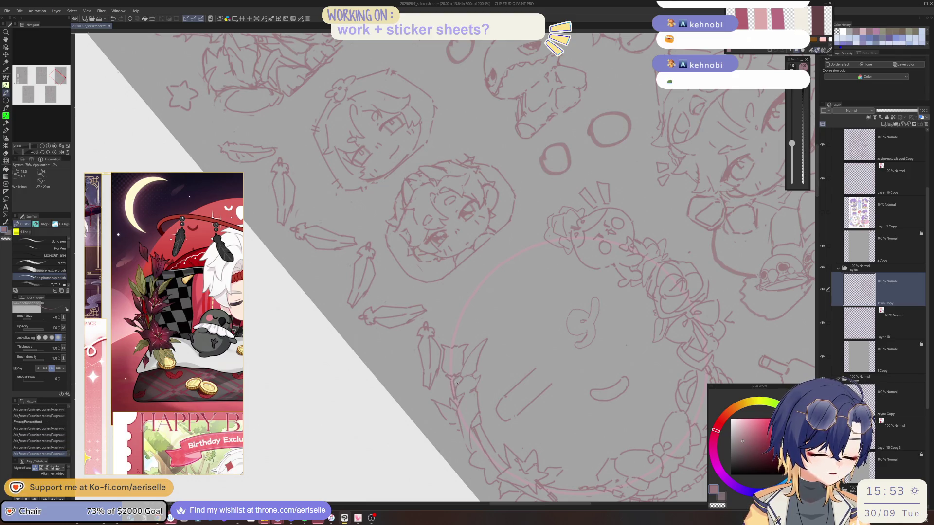
Reset the canvas rotation to 0°, straighten the view and zoom to 150%
key("ctrl+at")
mouse_move(456, 384)
left_mouse_down()
mouse_move(417, 307)
mouse_move(442, 356)
left_mouse_up()
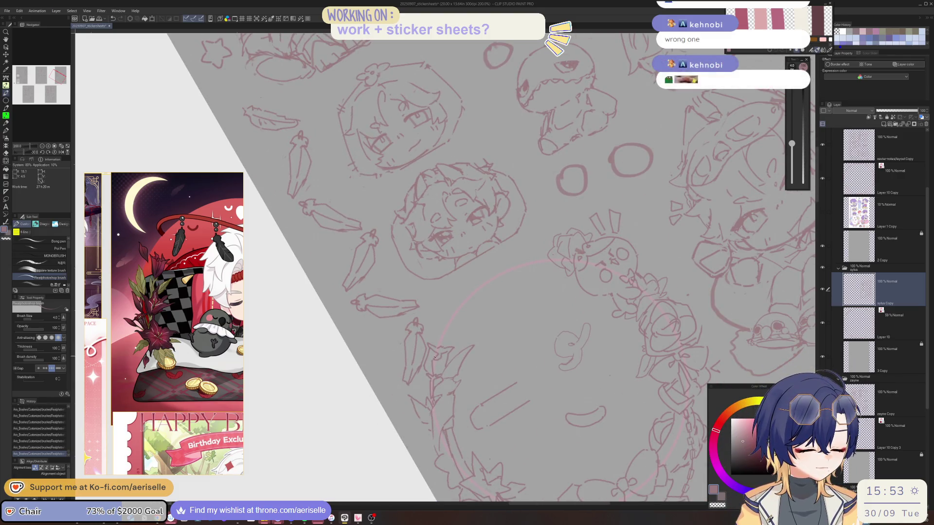
left_click_drag(448, 357, 404, 372)
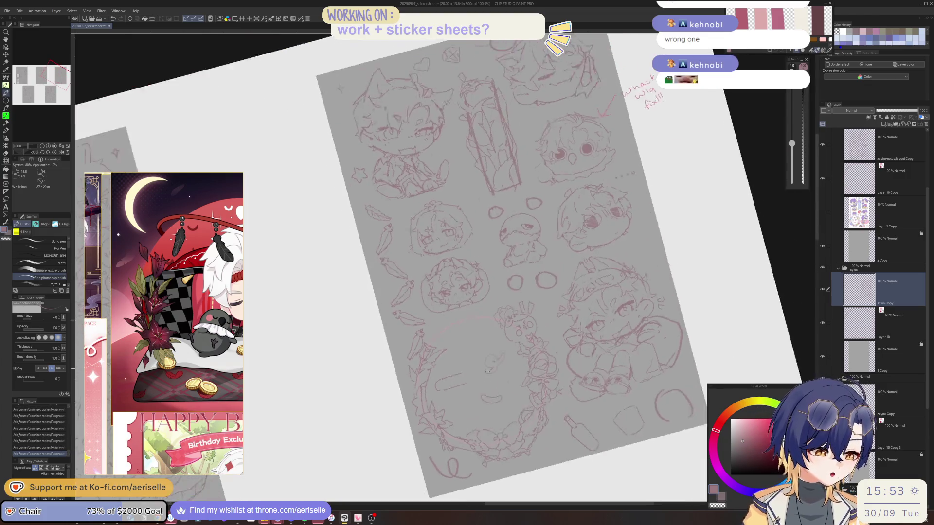
scroll(411, 365, "up", 1)
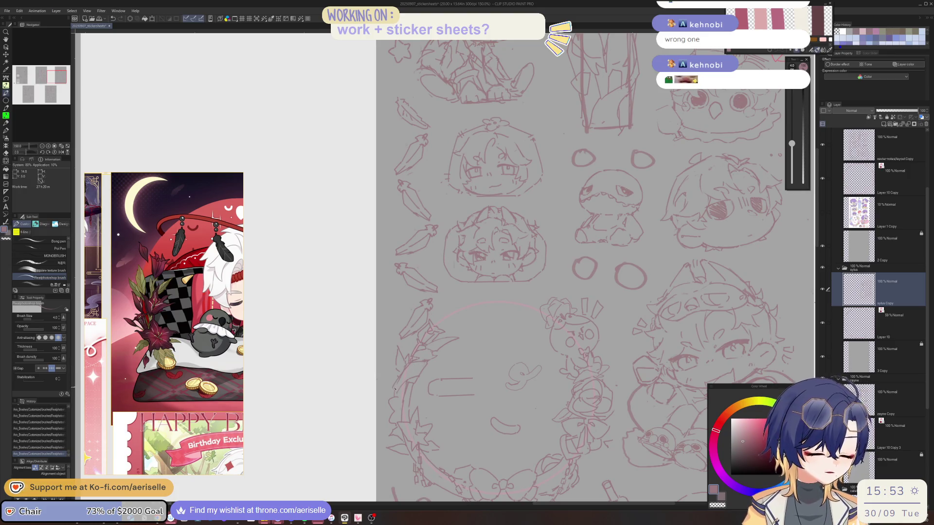
Draw two test lines beside the wreath with the pen, then undo both
key("e")
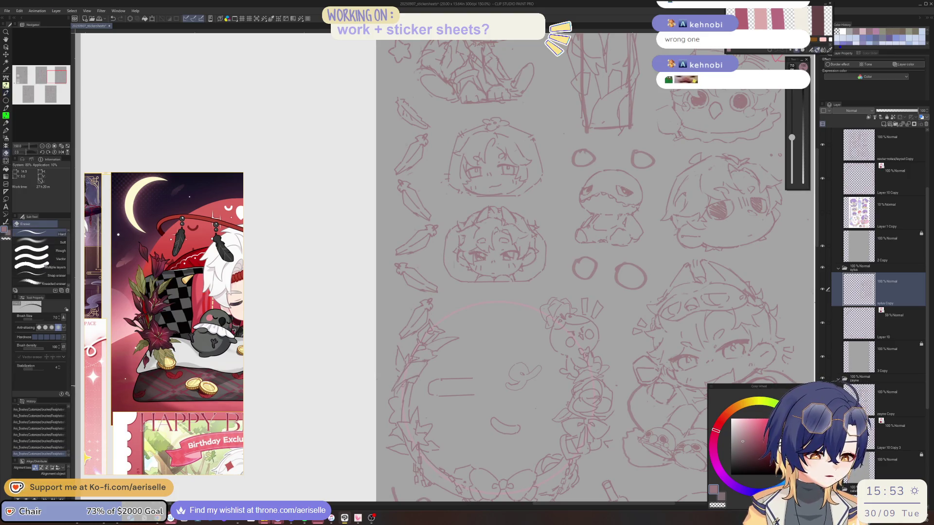
scroll(352, 299, "down", 3)
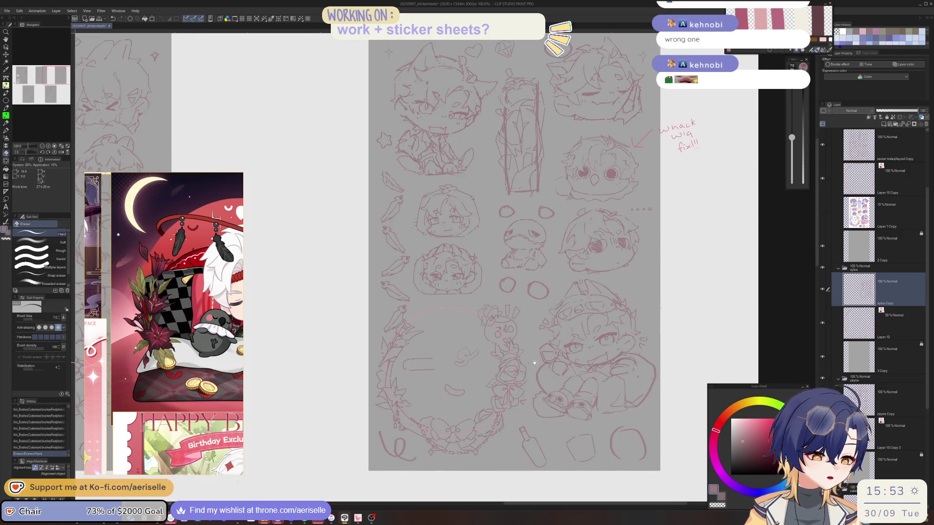
scroll(399, 359, "up", 5)
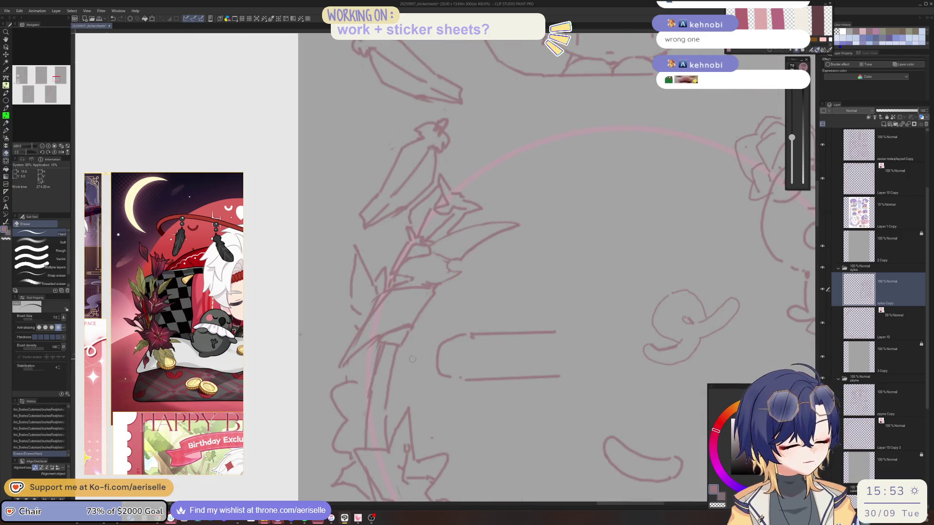
key("p")
left_click_drag(378, 370, 374, 399)
left_click_drag(437, 362, 446, 424)
key("ctrl+z")
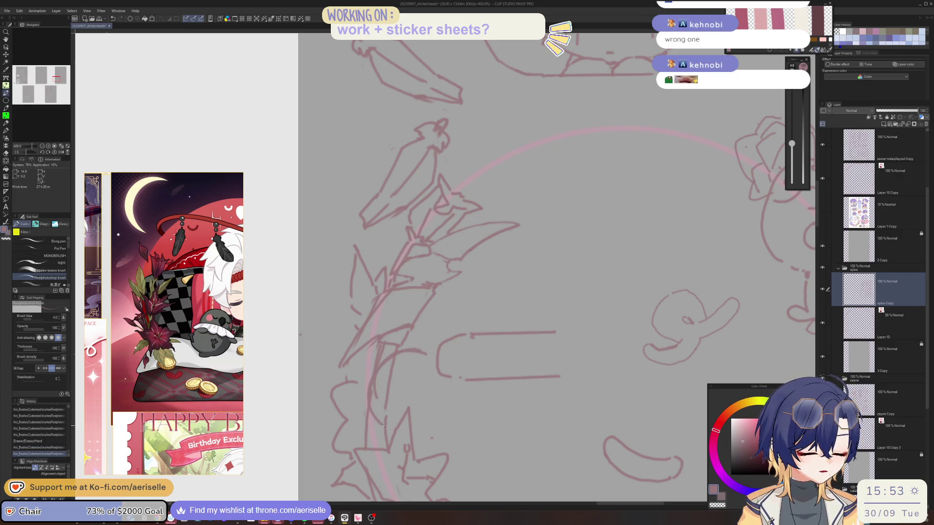
key("ctrl+z")
key("ctrl+z")
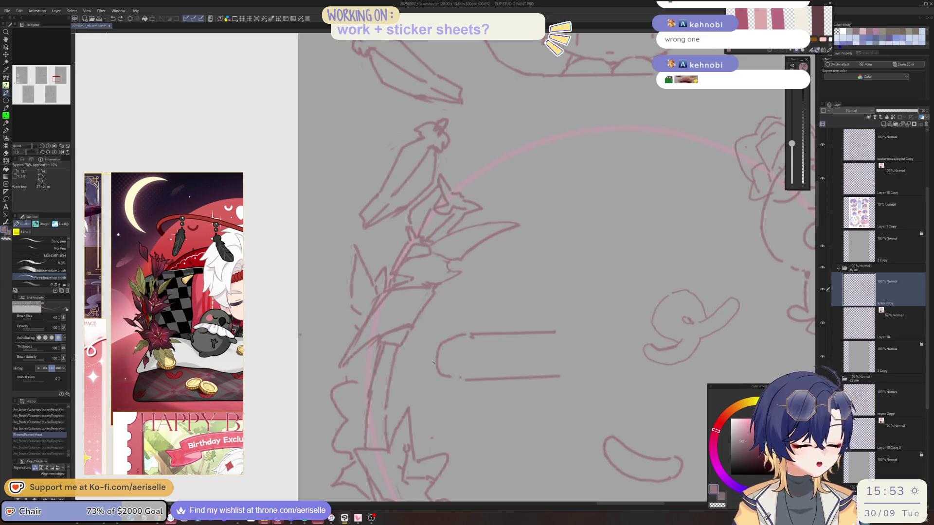
Add a tiny brush mark near the wreath and zoom out to the full LADS stickersheets grid
scroll(433, 362, "down", 4)
scroll(398, 379, "down", 1)
scroll(390, 388, "down", 1)
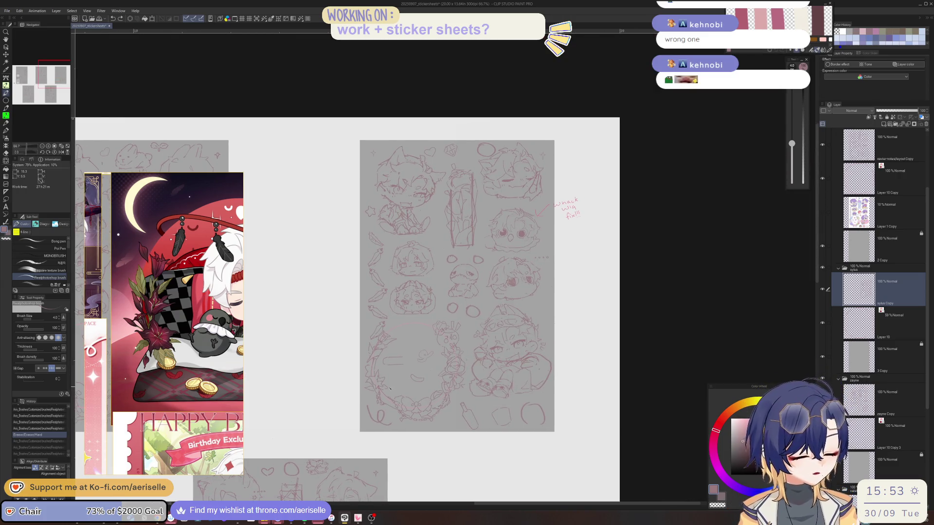
scroll(391, 385, "up", 1)
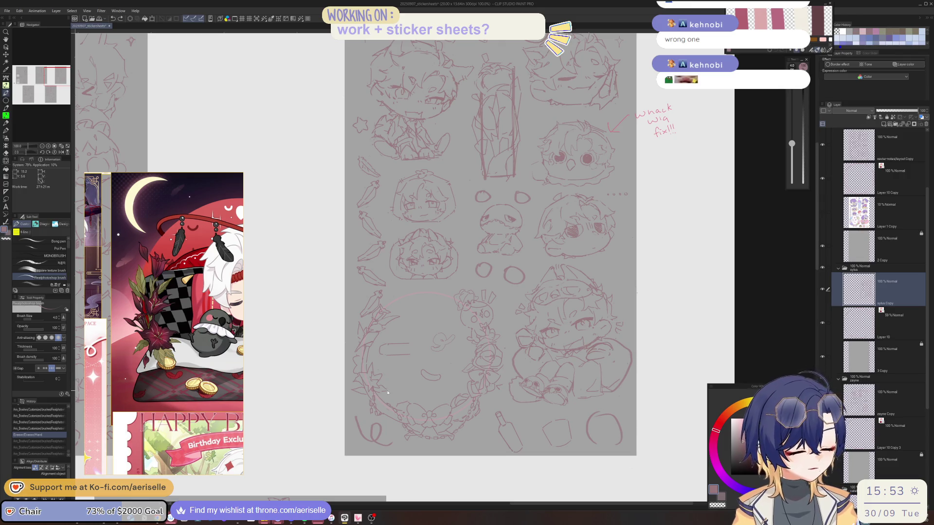
scroll(388, 392, "up", 1)
left_click(391, 395)
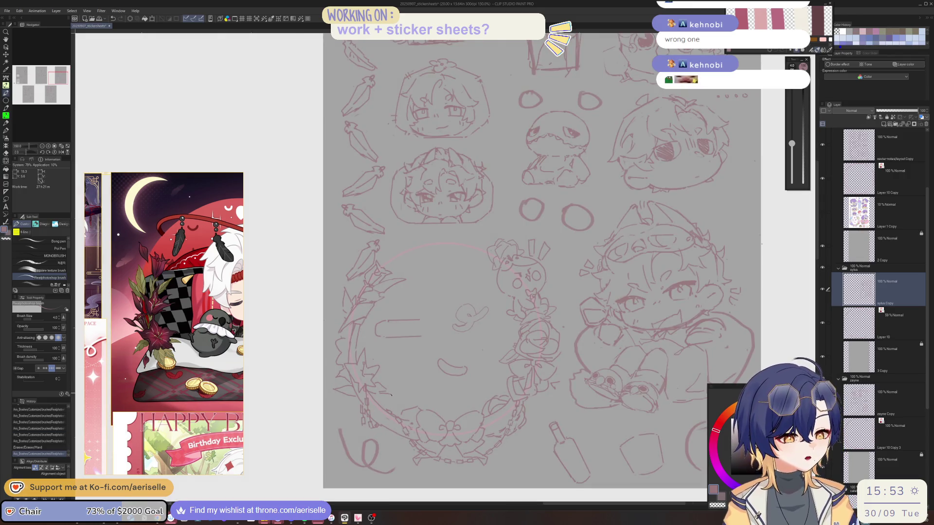
scroll(105, 282, "down", 2)
scroll(105, 282, "down", 2)
scroll(105, 282, "down", 1)
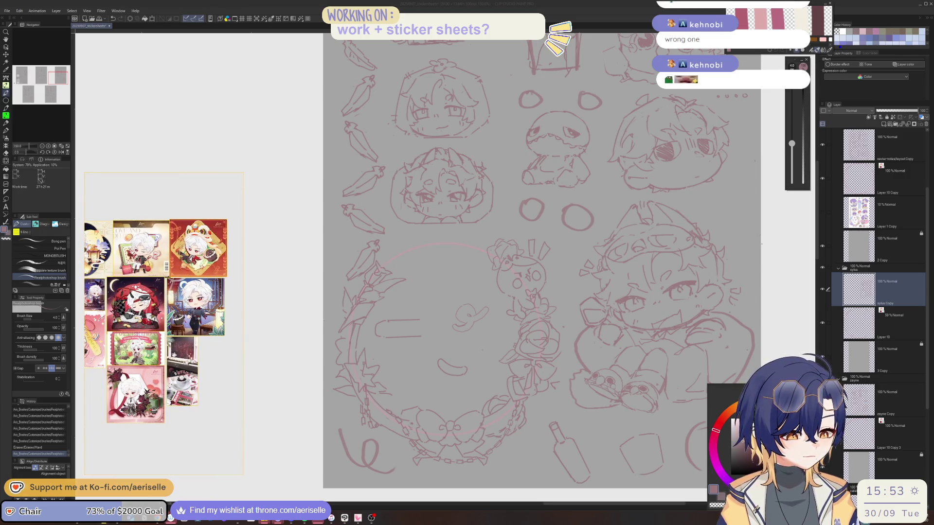
scroll(180, 335, "up", 1)
scroll(180, 334, "up", 3)
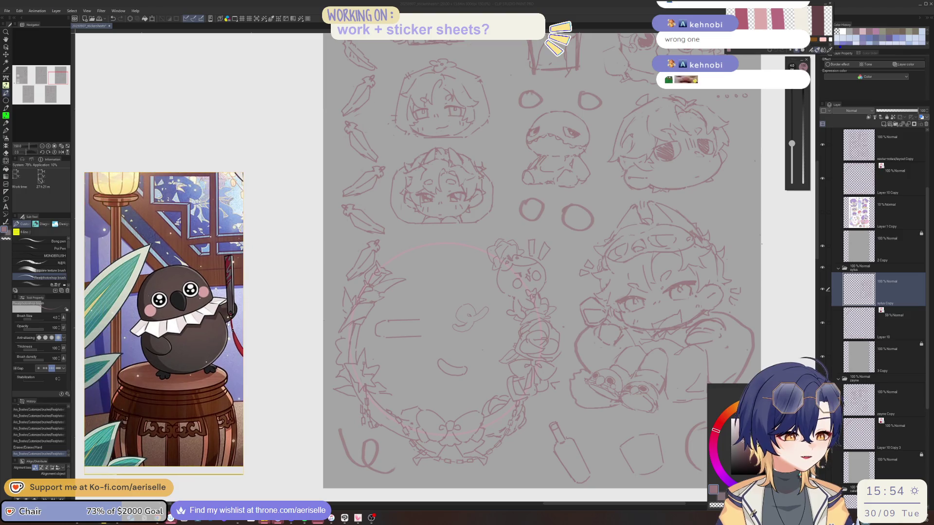
left_click(405, 429)
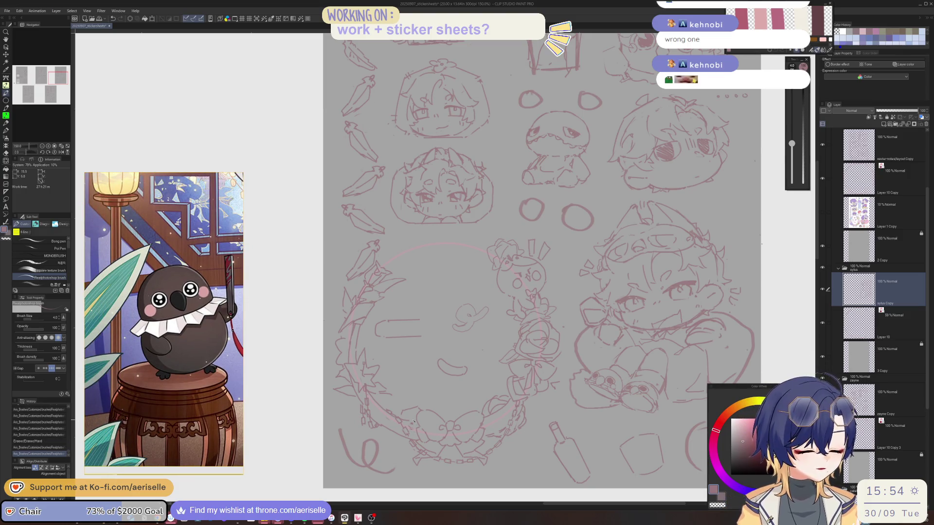
left_click_drag(364, 410, 364, 406)
key("h")
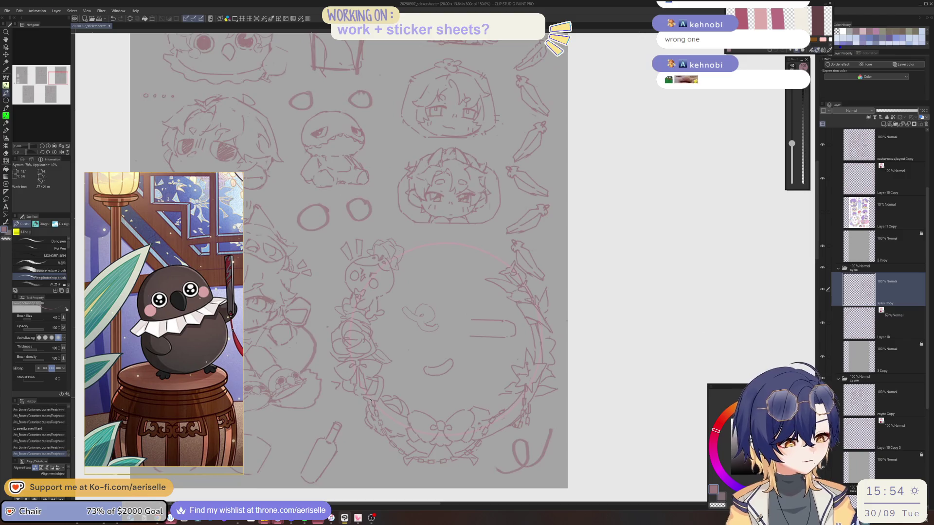
scroll(560, 351, "down", 3)
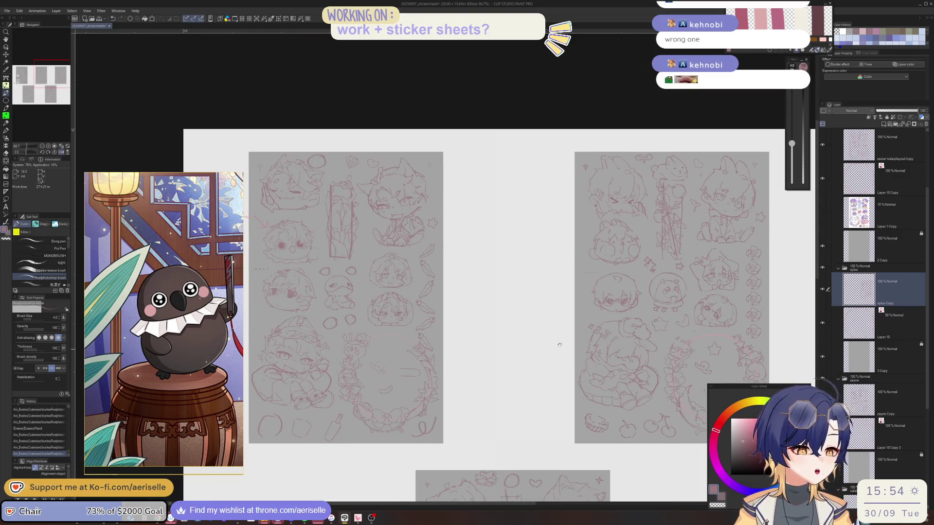
left_click_drag(350, 411, 359, 405)
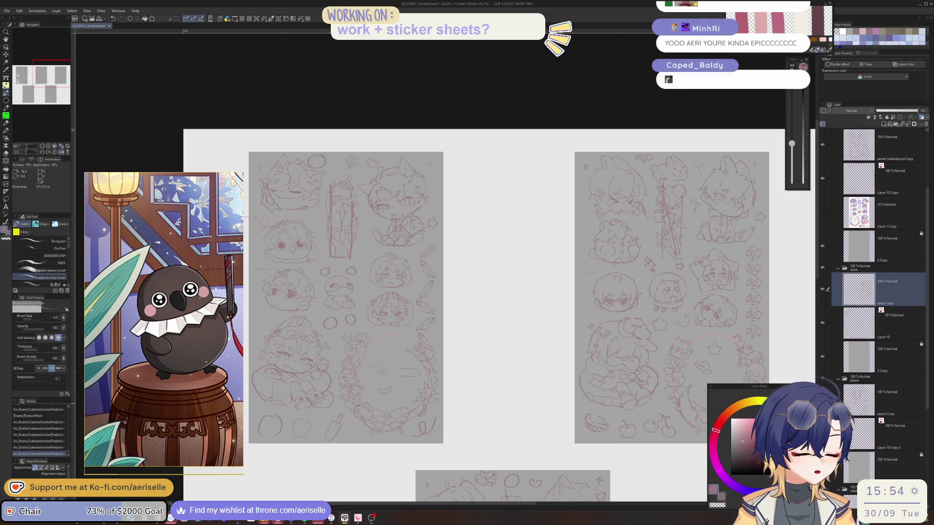
scroll(358, 405, "up", 2)
scroll(359, 405, "up", 1)
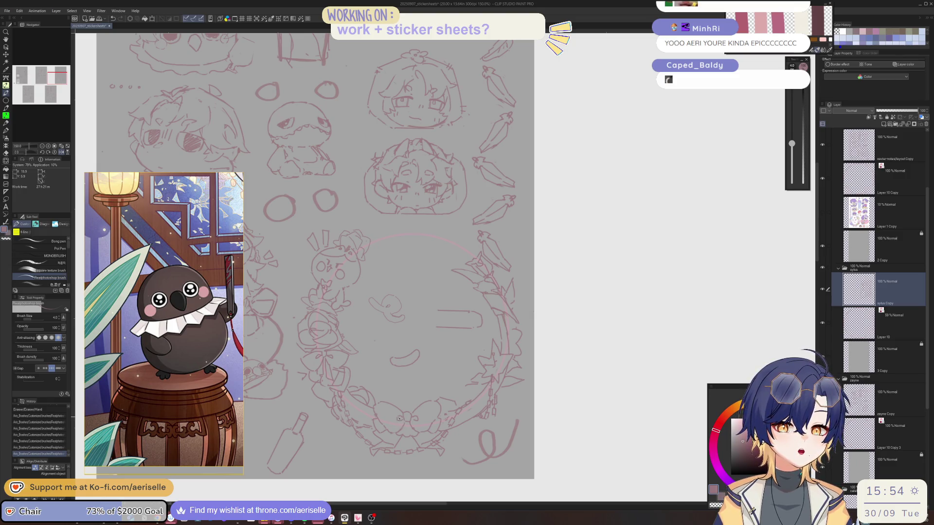
key("h")
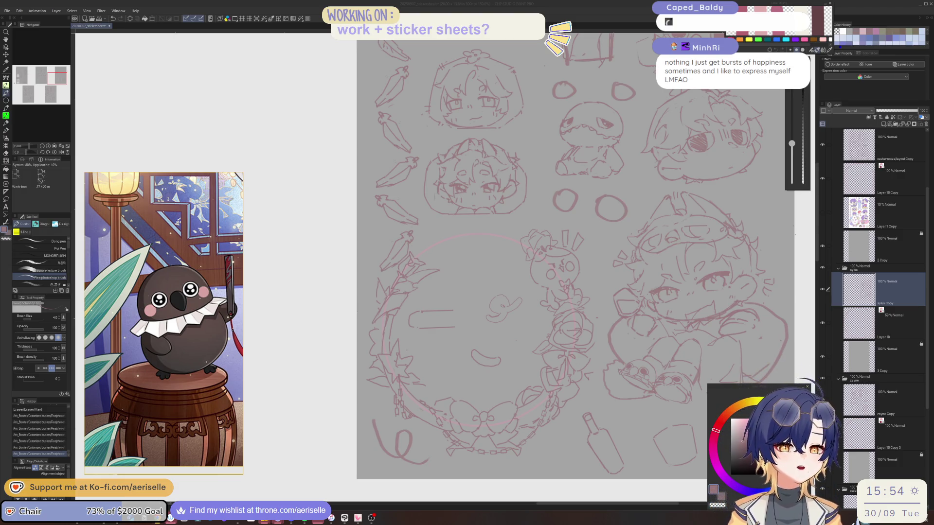
key("h")
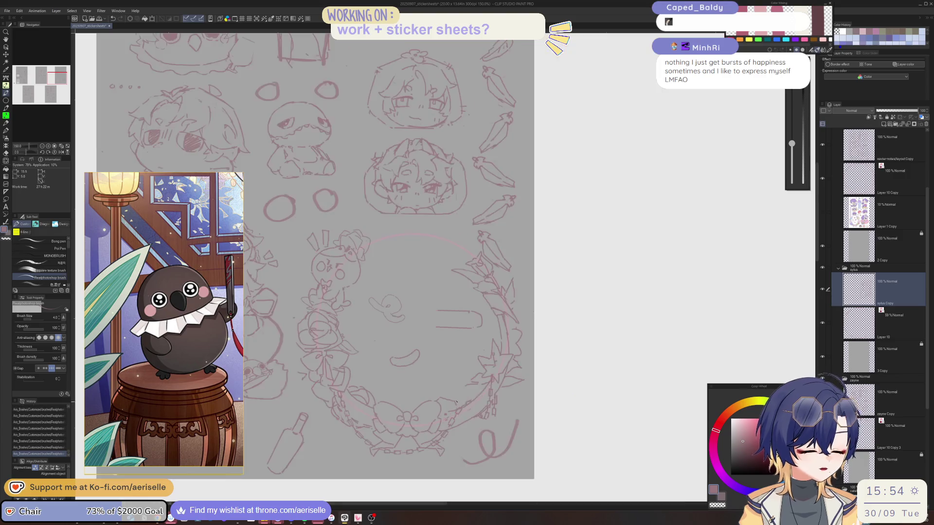
Zoom to 400% on the wreath, pick the Hard eraser, and add a short horizontal line inside
scroll(484, 379, "up", 5)
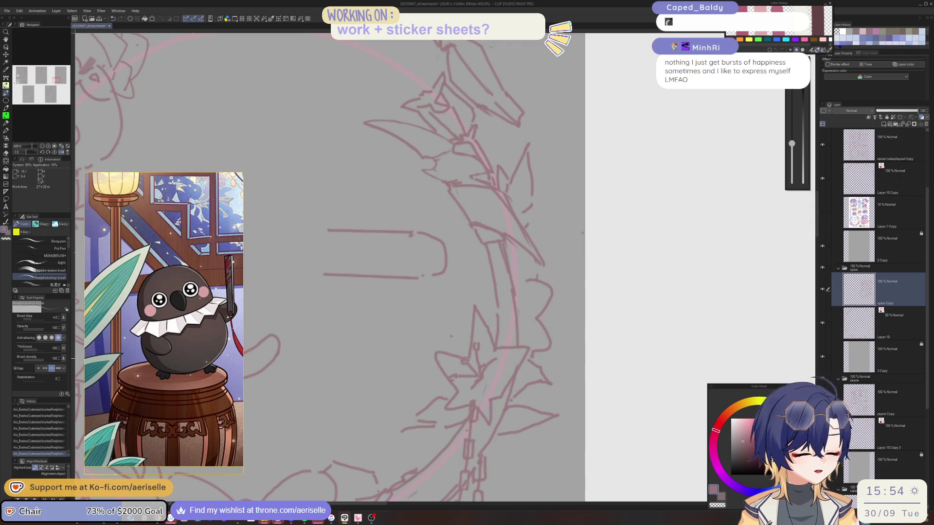
key("e")
scroll(469, 359, "down", 3)
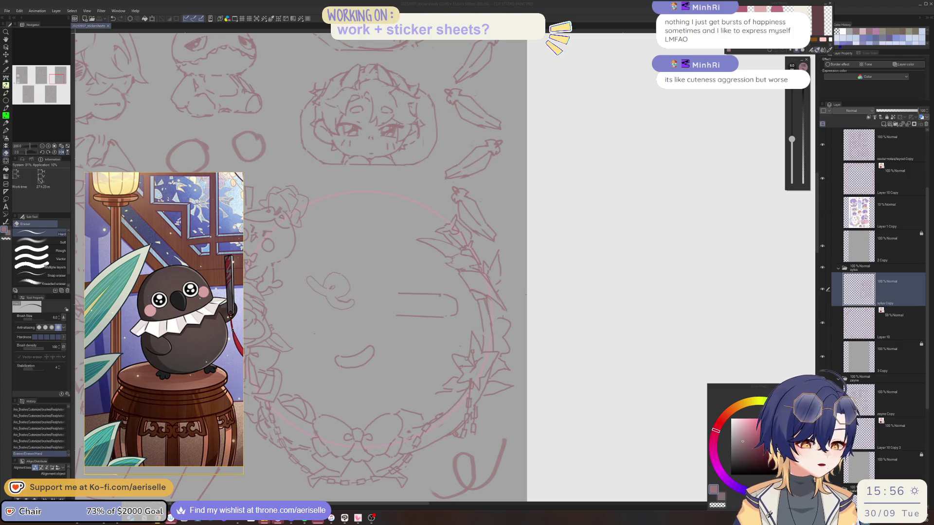
left_click_drag(396, 316, 445, 317)
Zoom onto the wreath bow and sketch the crow's head top curve, undoing the first try
scroll(458, 317, "down", 4)
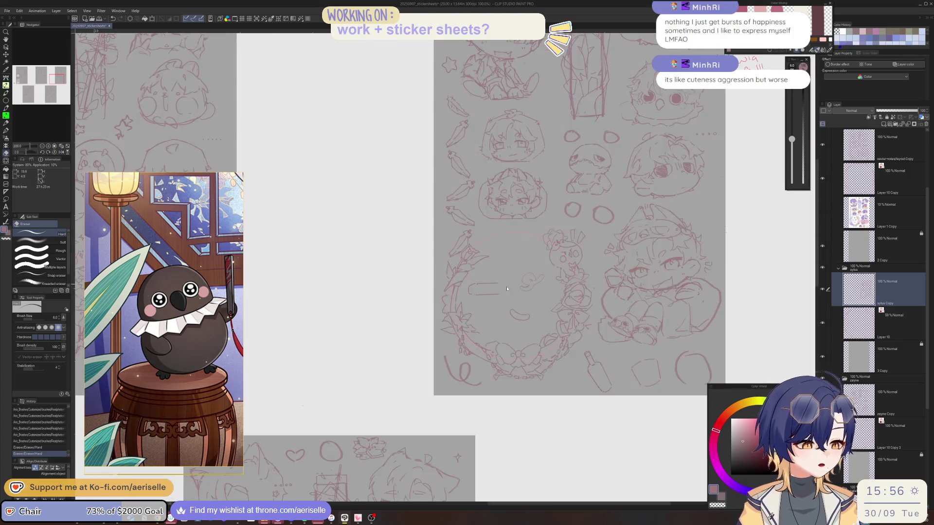
scroll(437, 309, "up", 2)
scroll(436, 308, "up", 4)
key("p")
mouse_move(388, 364)
left_mouse_down()
mouse_move(489, 357)
mouse_move(489, 347)
left_mouse_up()
key("ctrl+z")
Redraw the crow's head arc above the bow and add a small curve on its face
key("ctrl+z")
left_click_drag(396, 362, 510, 364)
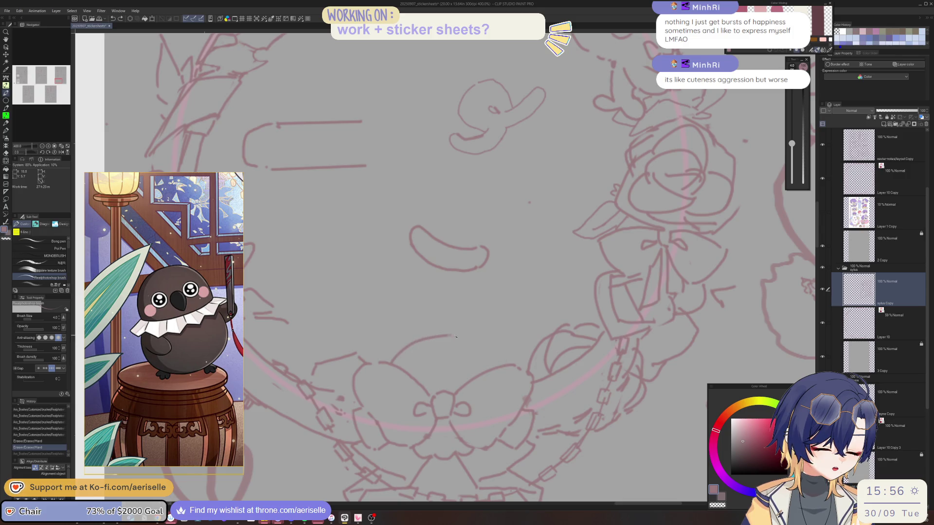
key("ctrl+z")
mouse_move(424, 339)
left_mouse_down()
mouse_move(462, 337)
mouse_move(496, 360)
left_mouse_up()
mouse_move(410, 378)
left_mouse_down()
mouse_move(481, 343)
mouse_move(494, 354)
mouse_move(453, 365)
left_mouse_up()
key("e")
key("p")
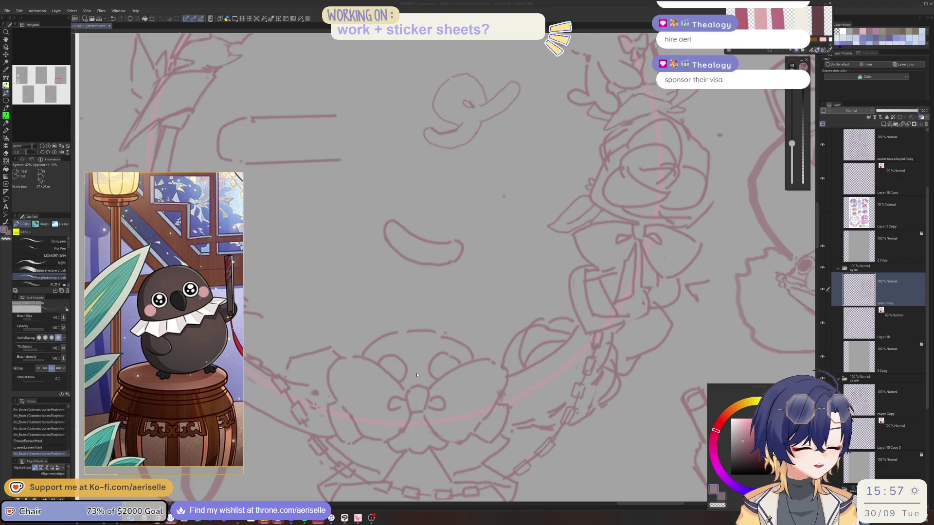
Erase stray lines on the crow's head and redraw its head lines
key("e")
mouse_move(448, 357)
left_mouse_down()
mouse_move(459, 361)
mouse_move(405, 354)
left_mouse_up()
key("b")
key("e")
key("b")
key("ctrl+z")
key("e")
key("b")
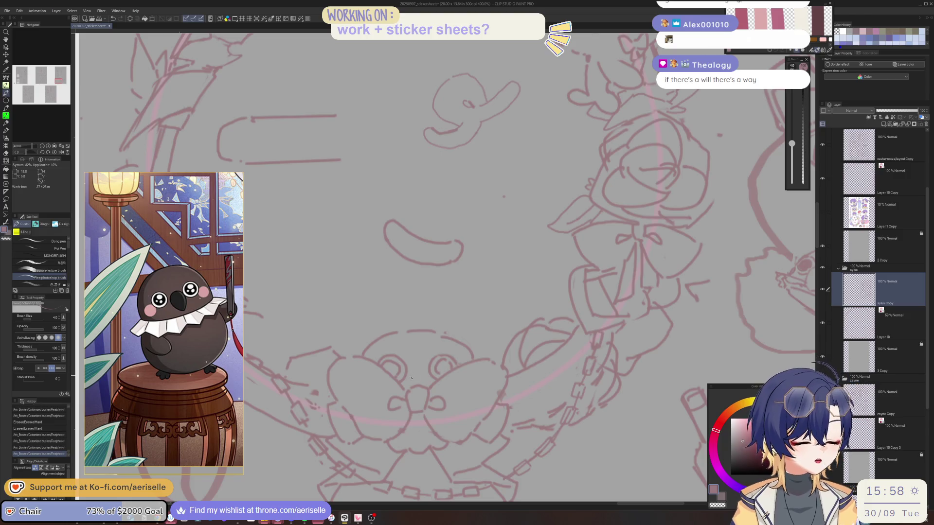
mouse_move(411, 367)
left_mouse_down()
mouse_move(424, 379)
mouse_move(426, 372)
mouse_move(397, 367)
mouse_move(449, 369)
left_mouse_up()
Erase part of the crow's eye line and draw pupils into both eyes
key("e")
key("p")
key("ctrl+z")
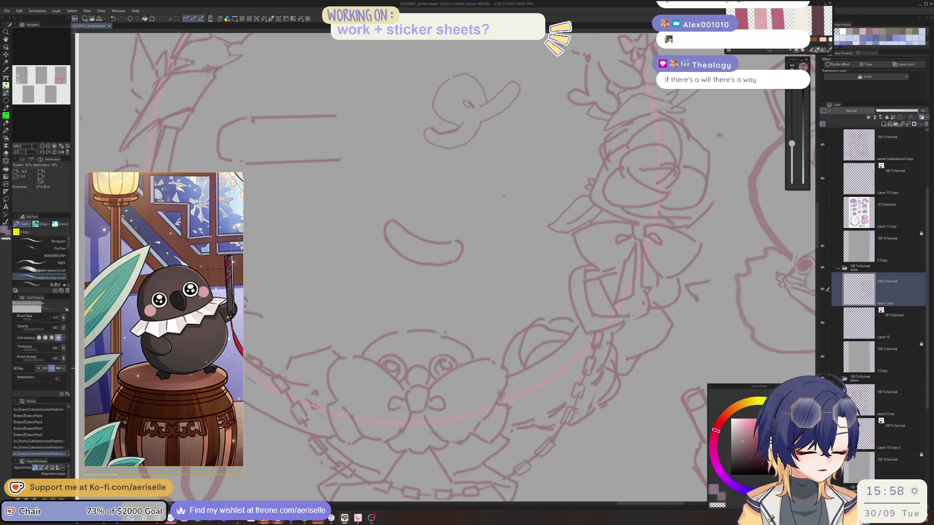
key("e")
left_click_drag(441, 371, 443, 366)
key("p")
left_click_drag(385, 366, 391, 370)
left_click_drag(389, 369, 387, 368)
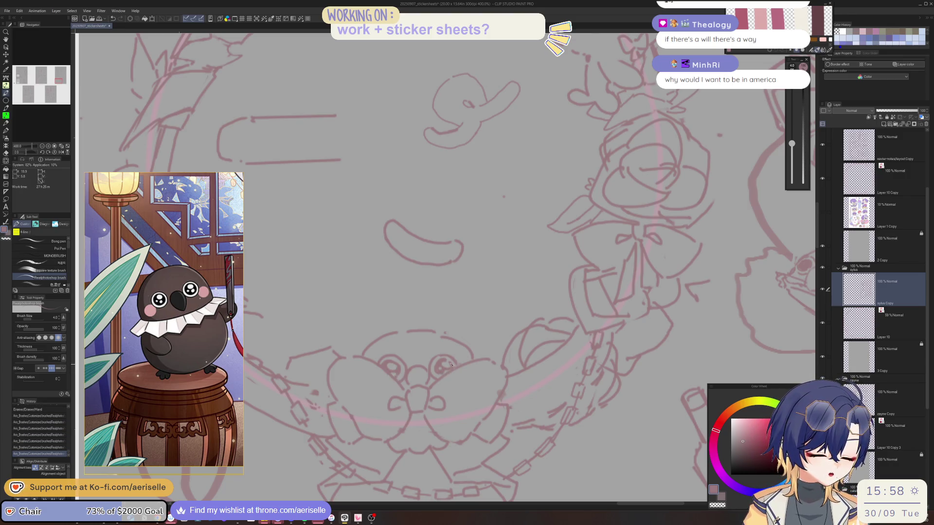
Undo the stray stroke near the eye and add a short sketch stroke on the wreath
scroll(441, 373, "down", 5)
scroll(409, 361, "up", 3)
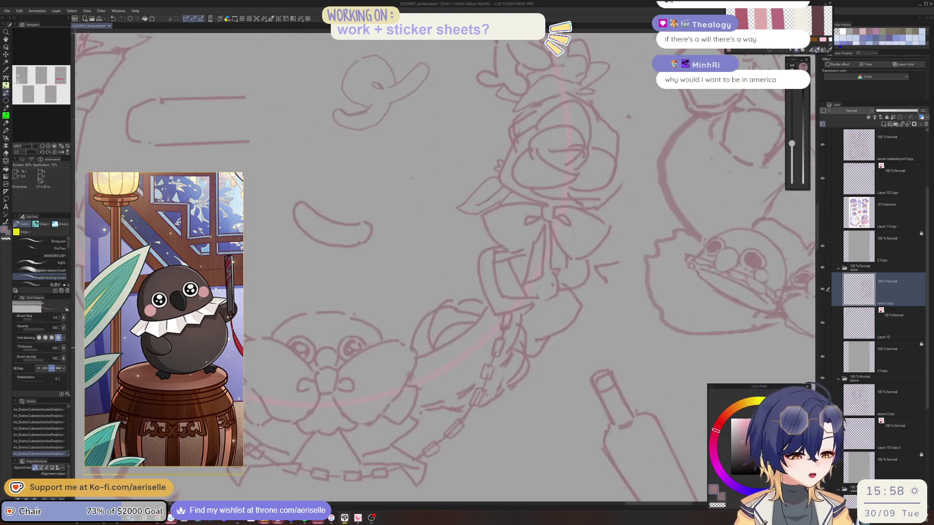
scroll(409, 361, "up", 2)
key("ctrl+z")
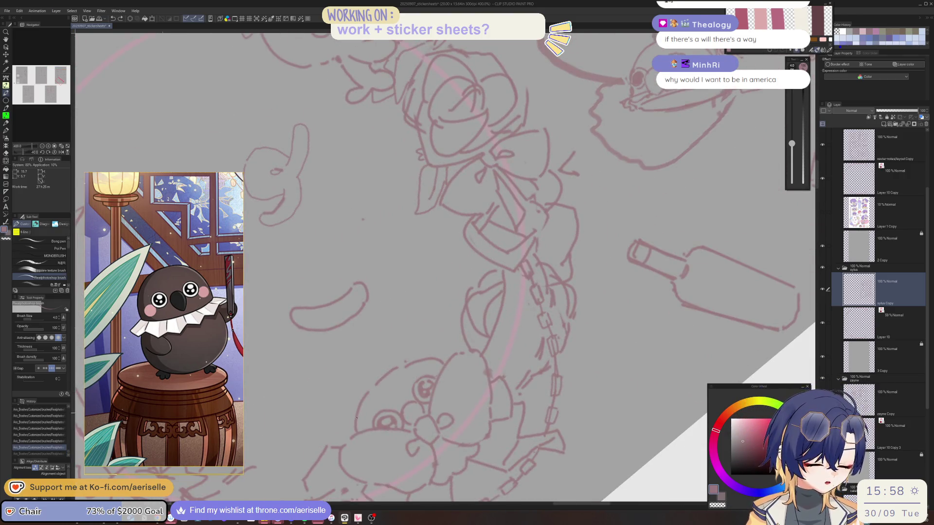
mouse_move(406, 363)
left_mouse_down()
mouse_move(423, 360)
mouse_move(382, 382)
mouse_move(384, 375)
mouse_move(358, 432)
left_mouse_up()
key("e")
key("p")
Rotate the canvas slightly and zoom out to 150%
left_click_drag(414, 365, 475, 351)
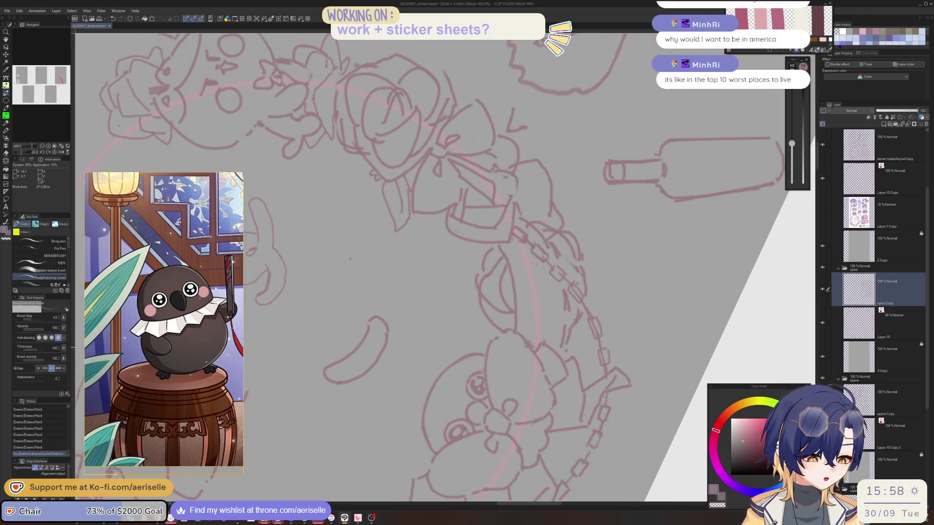
scroll(466, 348, "down", 3)
scroll(448, 335, "down", 3)
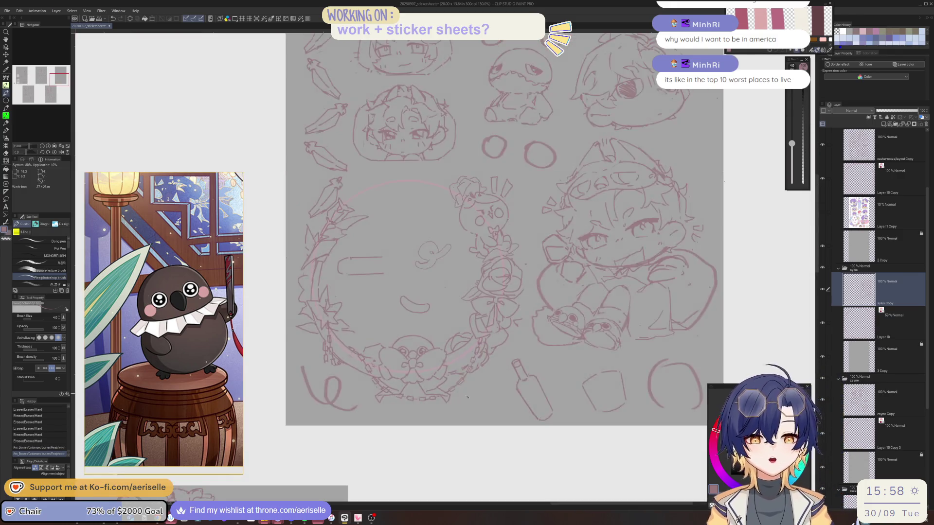
Save the sticker sheet with Ctrl+S and add a small touch-up stroke to the wreath
scroll(434, 327, "down", 2)
key("ctrl+s")
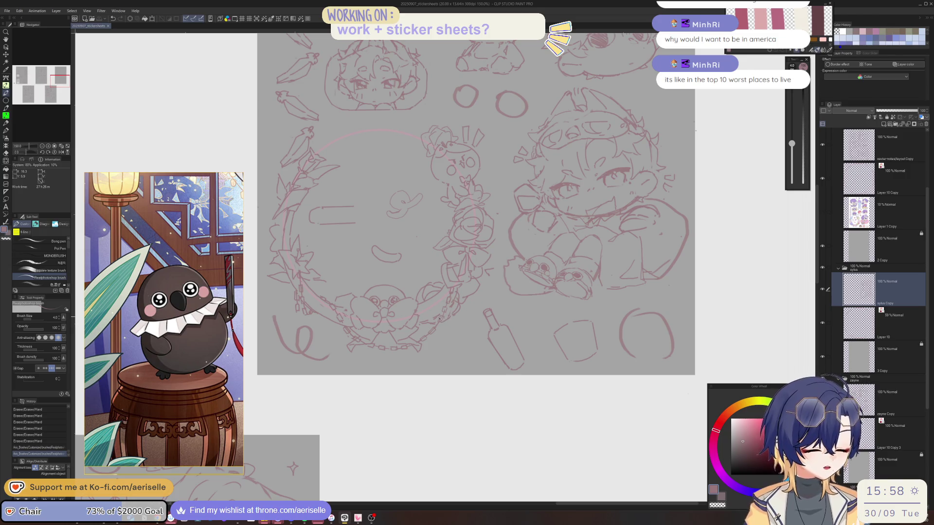
scroll(435, 328, "up", 2)
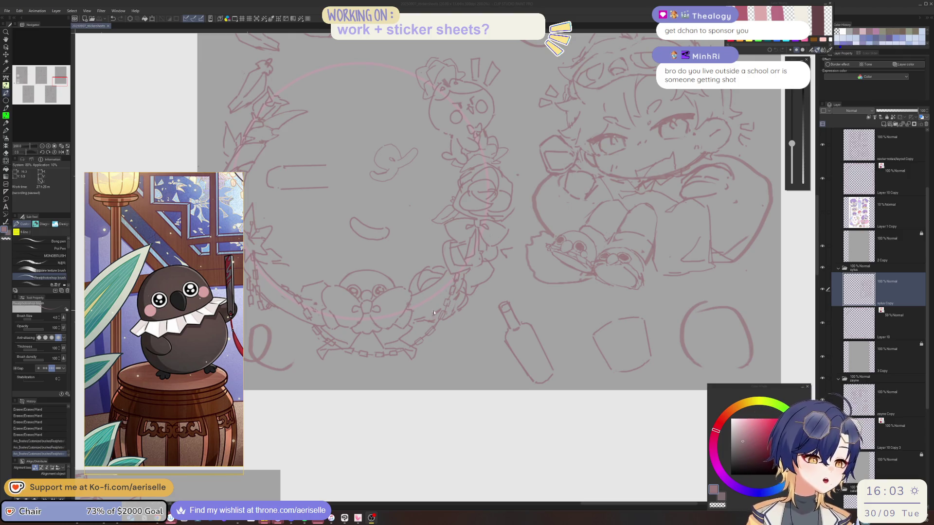
left_click_drag(443, 321, 426, 342)
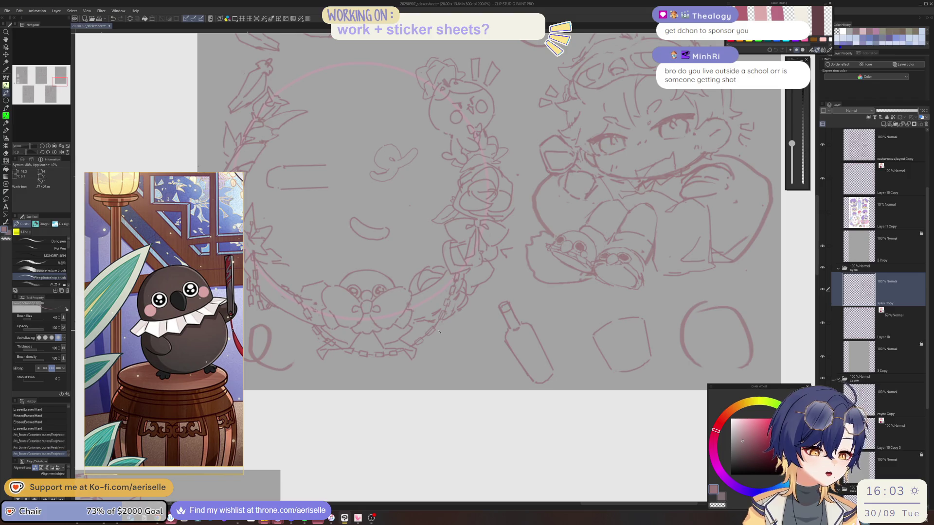
Zoom in and back out to review the new wreath stroke against the whole sticker sheet
scroll(426, 341, "up", 2)
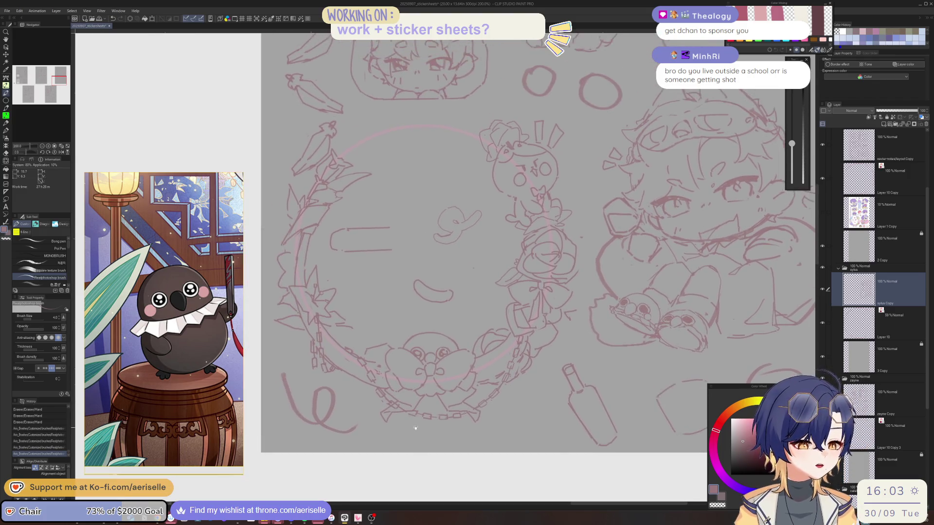
scroll(354, 372, "up", 2)
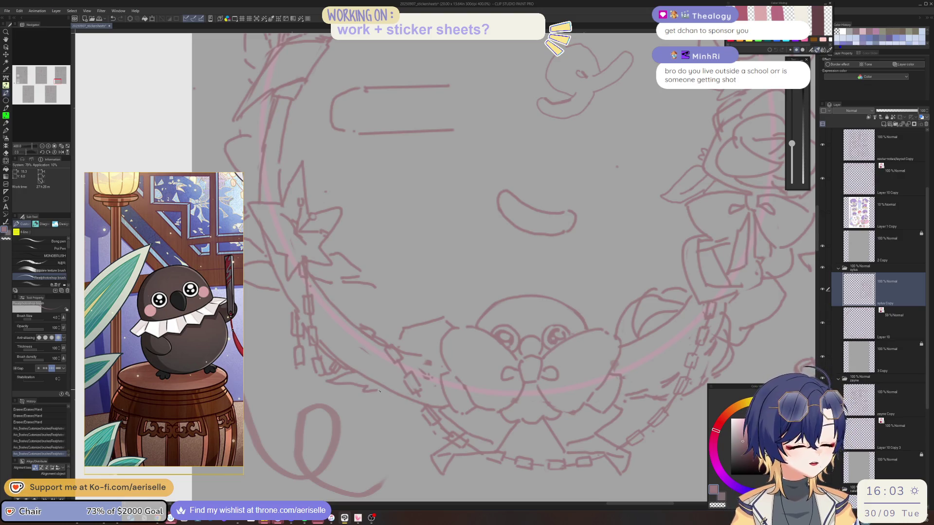
scroll(376, 354, "down", 2)
scroll(375, 351, "down", 1)
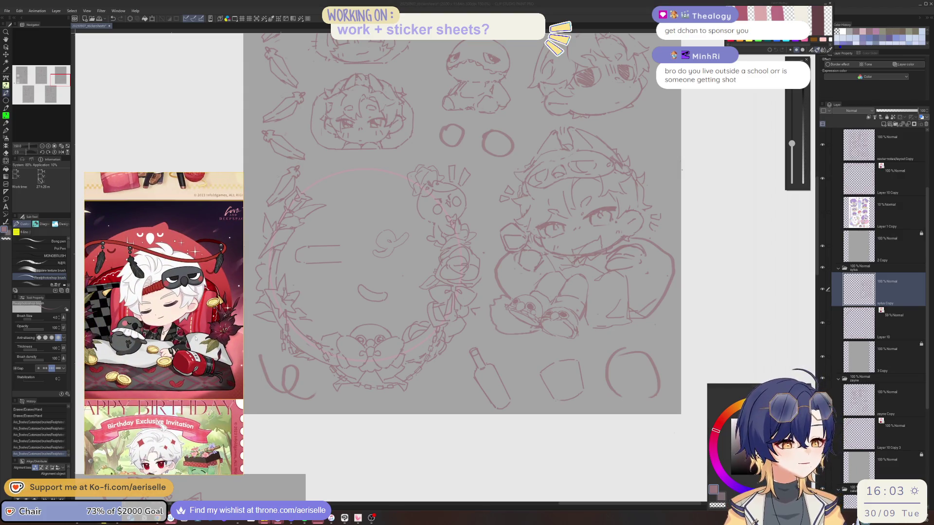
Shrink the Hard eraser to size 10 and erase stray lines in the wreath doodle
scroll(341, 358, "up", 3)
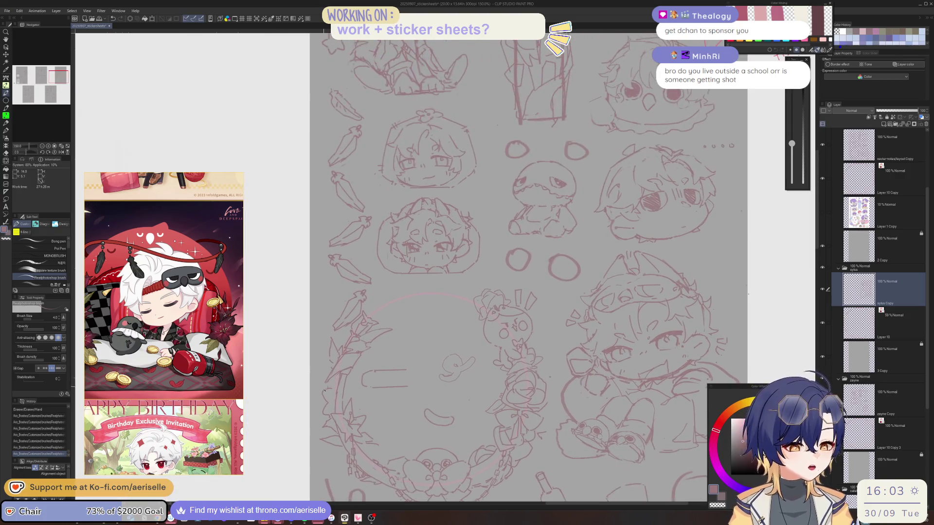
key("e")
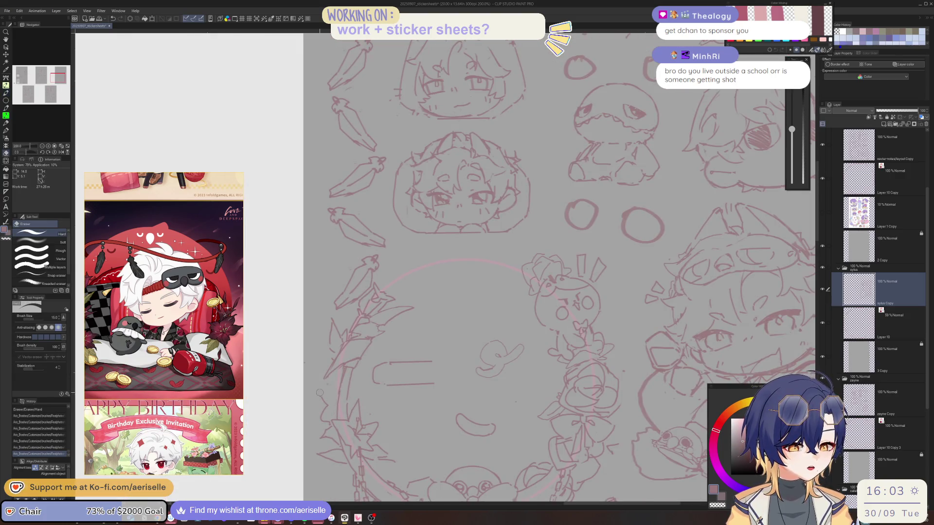
key("bracketleft")
left_click_drag(324, 418, 334, 410)
Redraw short red pen strokes on the doodle, undoing misses, then pan across the sheet
key("p")
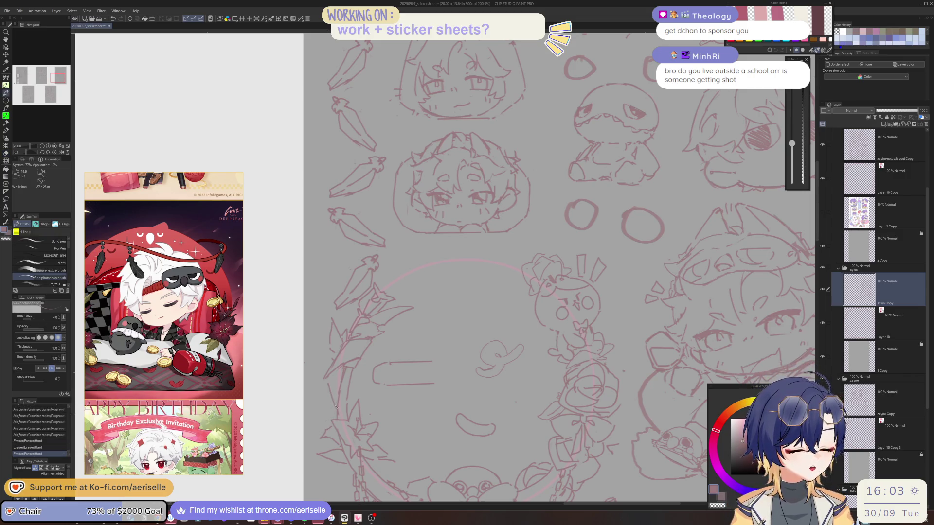
key("ctrl+z")
left_click_drag(328, 380, 338, 416)
key("ctrl+z")
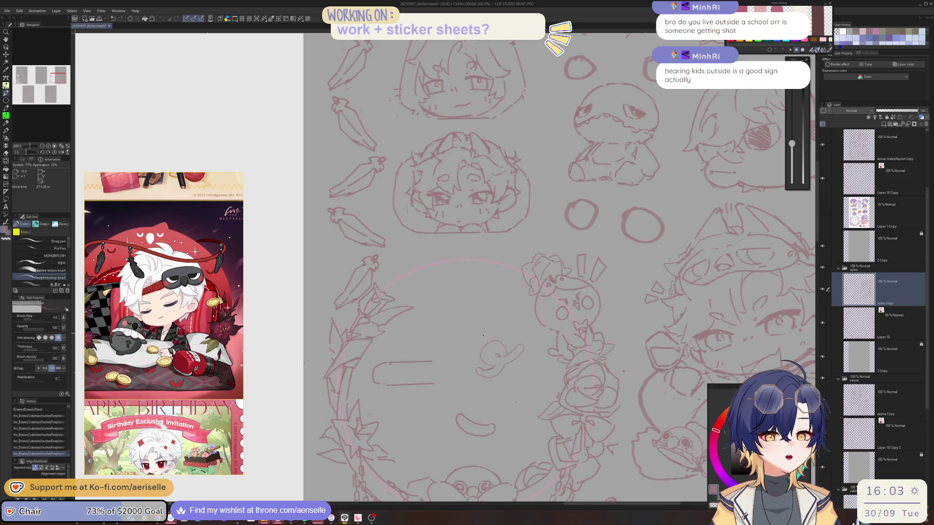
scroll(532, 307, "down", 1)
mouse_move(637, 358)
left_mouse_down()
mouse_move(552, 363)
mouse_move(474, 318)
left_mouse_up()
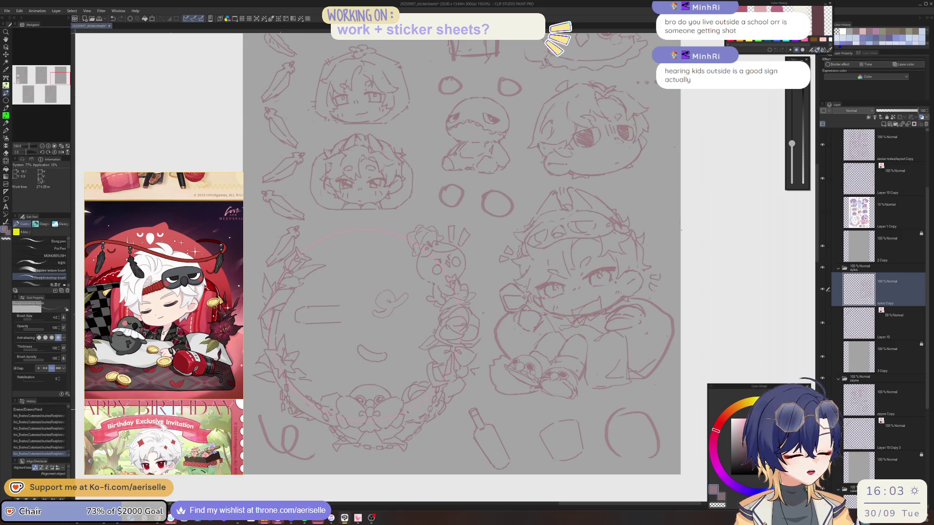
Zoom out to 50% and pan until all the sticker sheets are in view
scroll(406, 412, "up", 1)
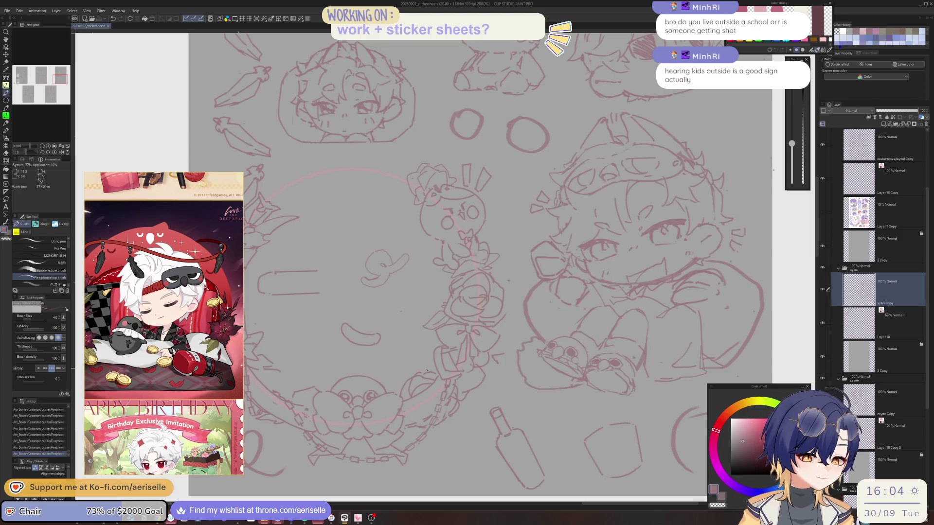
scroll(422, 372, "down", 2)
left_click_drag(609, 326, 544, 361)
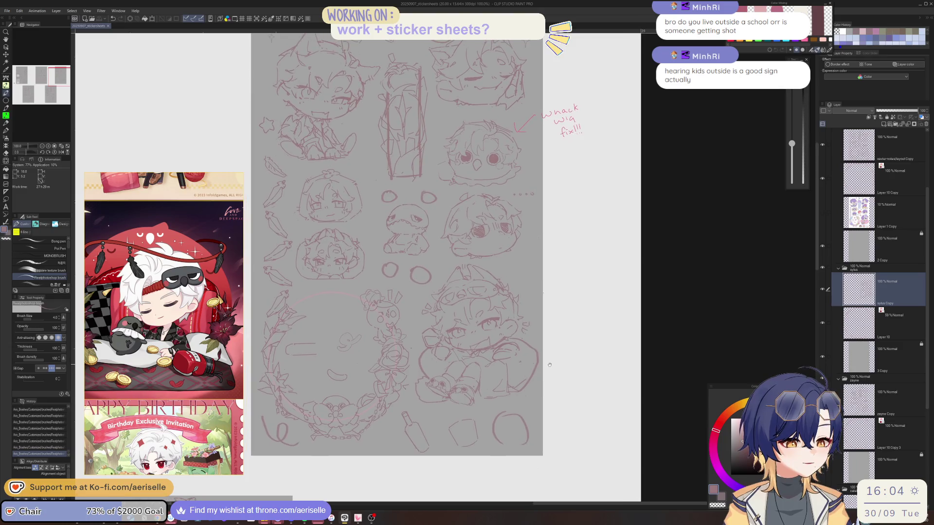
mouse_move(545, 360)
left_mouse_down()
mouse_move(519, 362)
mouse_move(525, 301)
left_mouse_up()
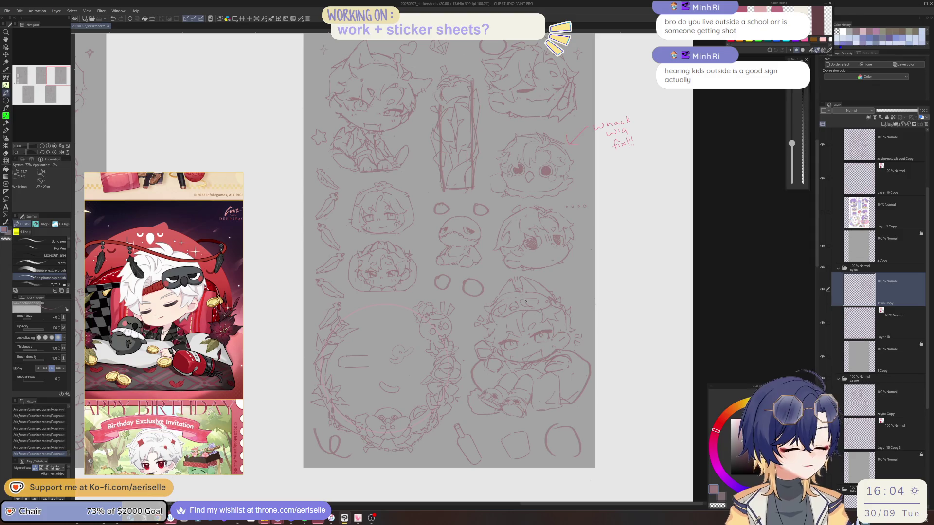
scroll(526, 301, "down", 2)
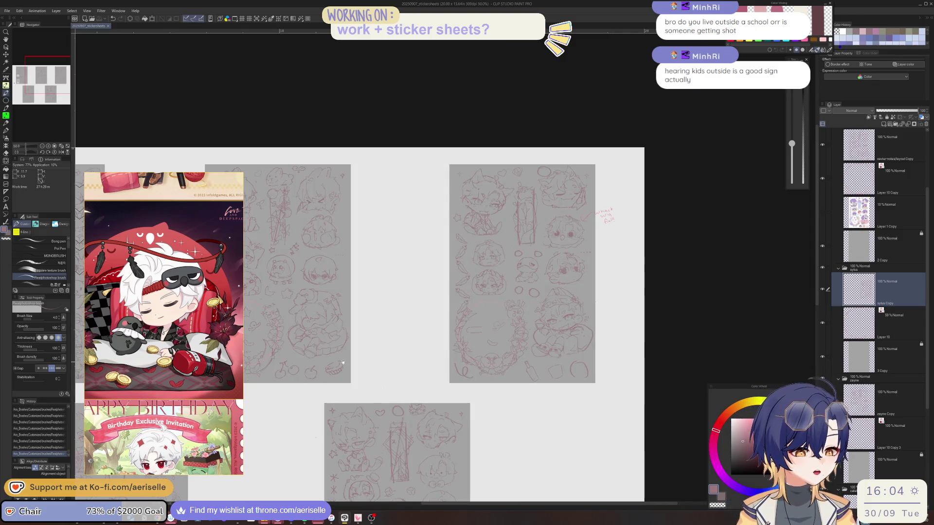
left_click_drag(343, 363, 388, 348)
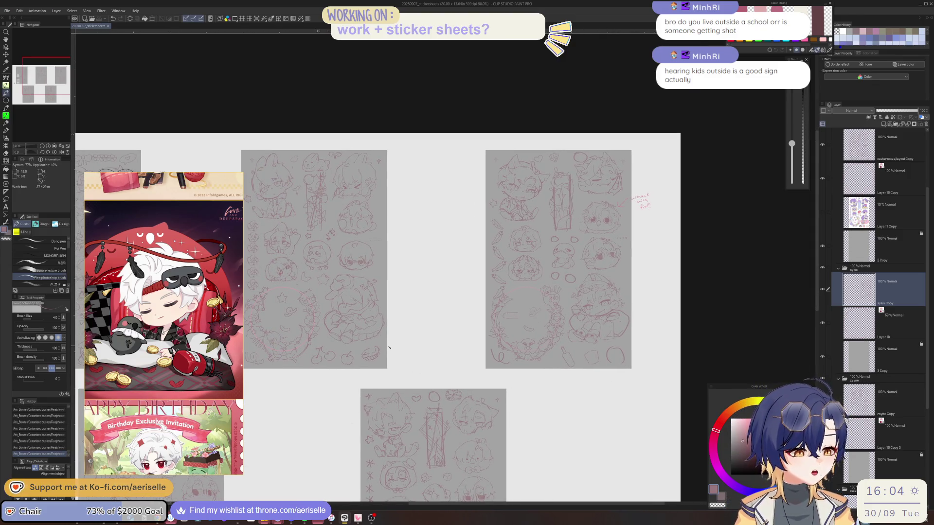
Select the Eraser sub tool and reduce its size from 120 to 60
key("e")
key("bracketleft")
key("bracketleft")
key("bracketleft")
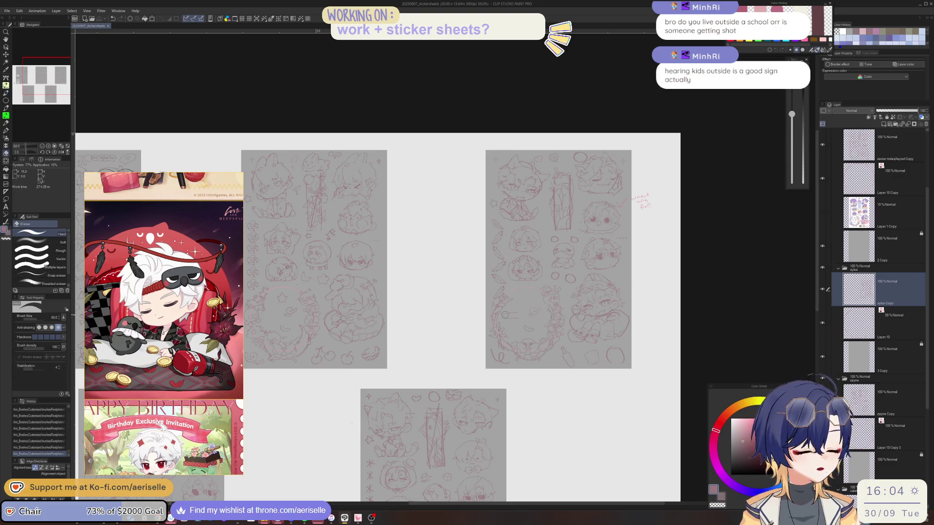
scroll(476, 313, "up", 2)
scroll(477, 312, "down", 1)
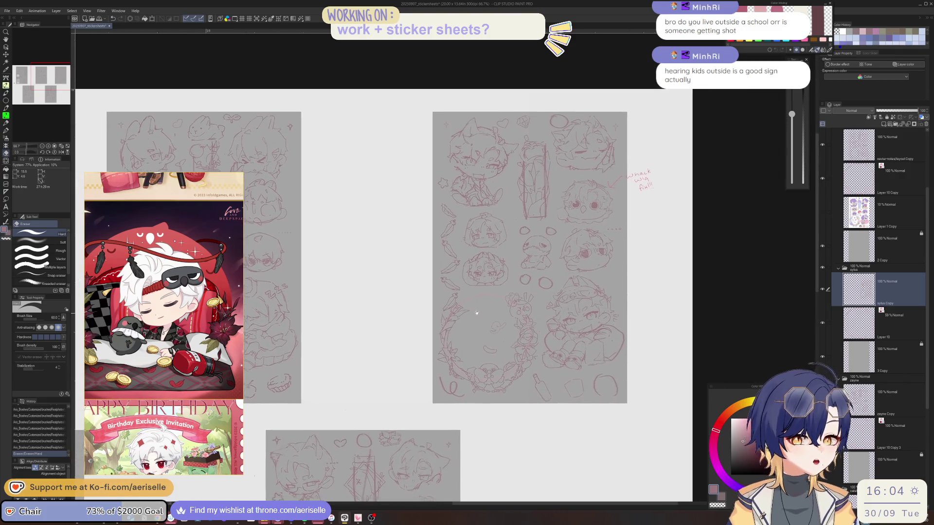
mouse_move(477, 312)
left_mouse_down()
mouse_move(454, 308)
mouse_move(454, 330)
mouse_move(487, 323)
mouse_move(467, 333)
left_mouse_up()
Return to the pen at size 4 and undo the stray mark near the wreath
scroll(452, 312, "up", 3)
key("p")
scroll(452, 313, "up", 3)
key("ctrl+z")
key("ctrl+z")
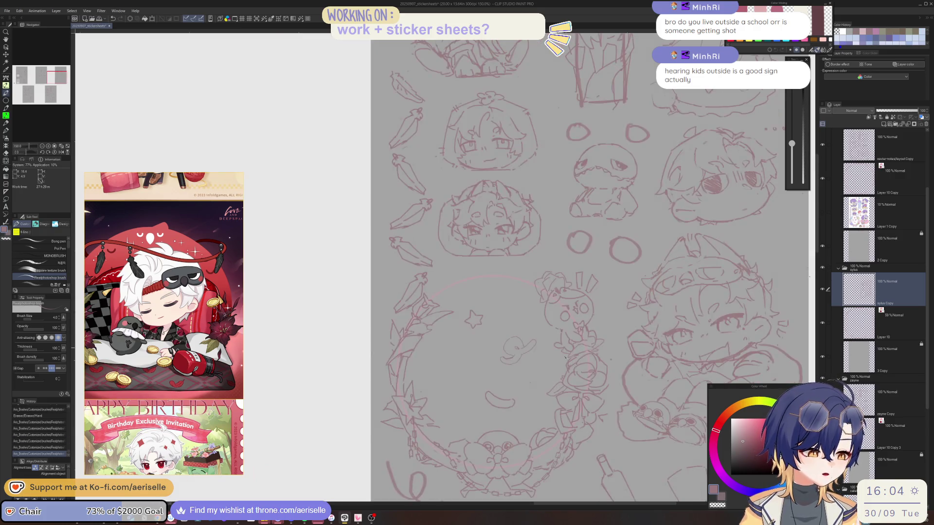
Save the sticker sheet file with Ctrl+S
scroll(472, 333, "down", 3)
key("ctrl+s")
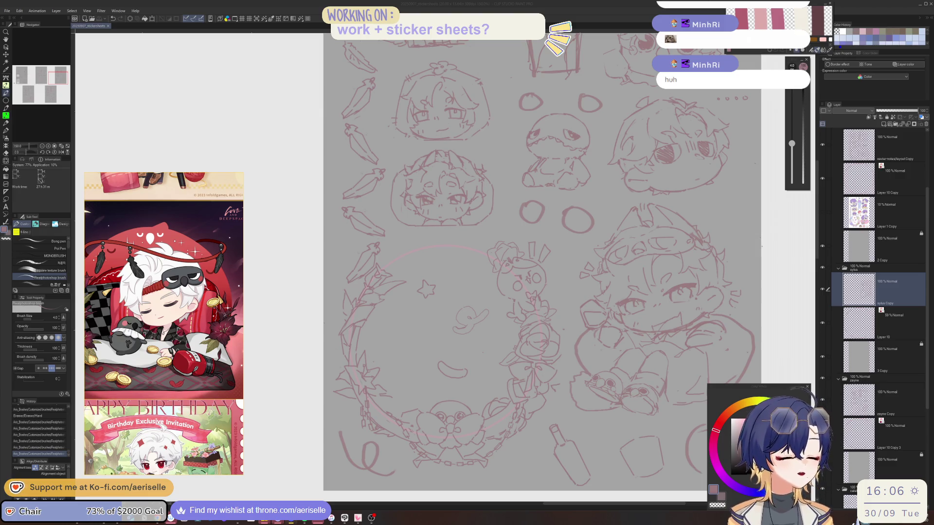
scroll(313, 382, "up", 2)
Sketch a scalloped fan shape on the blank sheet, then lasso it and shift it left
mouse_move(308, 365)
left_mouse_down()
mouse_move(399, 395)
mouse_move(379, 410)
left_mouse_up()
mouse_move(426, 331)
left_mouse_down()
mouse_move(519, 322)
mouse_move(516, 403)
mouse_move(385, 395)
left_mouse_up()
key("m")
key("k")
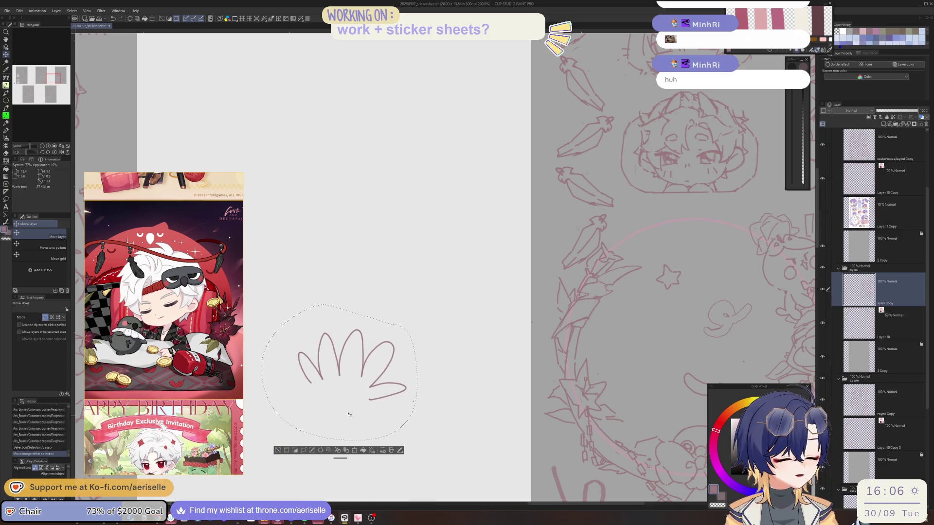
Duplicate the scalloped sketch onto a new layer and flip the copy horizontally beside it
key("ctrl+c")
key("ctrl+v")
key("ctrl+t")
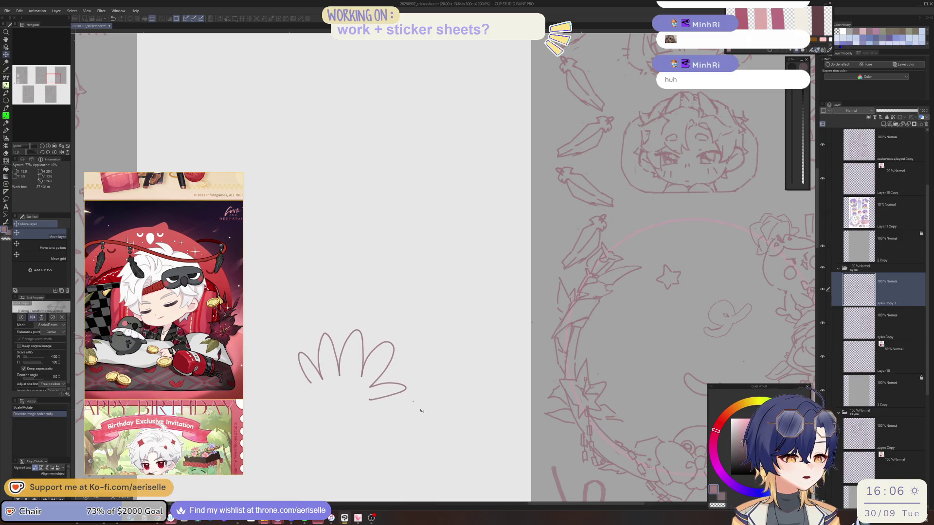
scroll(415, 410, "down", 5)
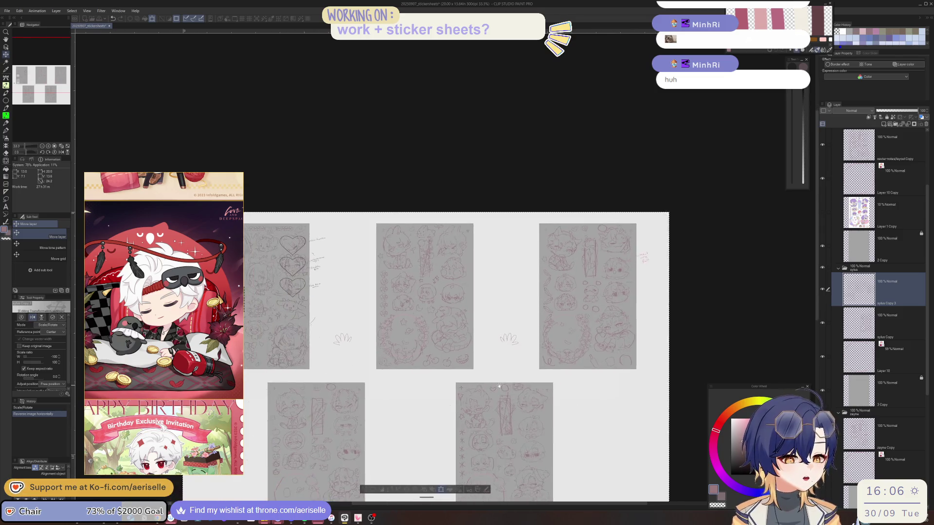
left_click(408, 497)
key("ctrl+d")
mouse_move(344, 350)
left_mouse_down()
mouse_move(297, 365)
mouse_move(484, 366)
left_mouse_up()
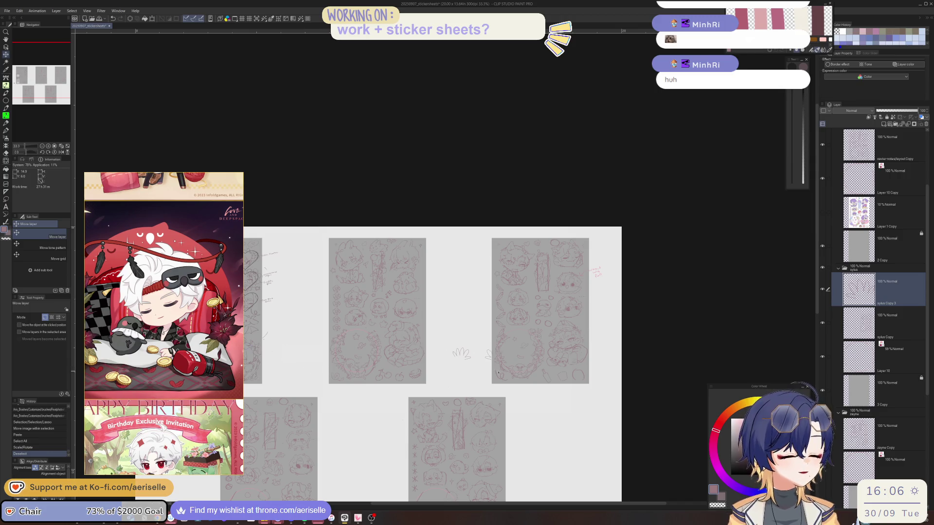
Select the sylus Copy and sylus Copy 3 layers, shift both shapes left, and merge them
left_click(834, 326)
left_click(828, 303)
scroll(461, 353, "up", 2)
mouse_move(503, 333)
left_mouse_down()
mouse_move(477, 335)
mouse_move(521, 358)
mouse_move(479, 370)
left_mouse_up()
key("ctrl+z")
key("m")
key("k")
key("ctrl+d")
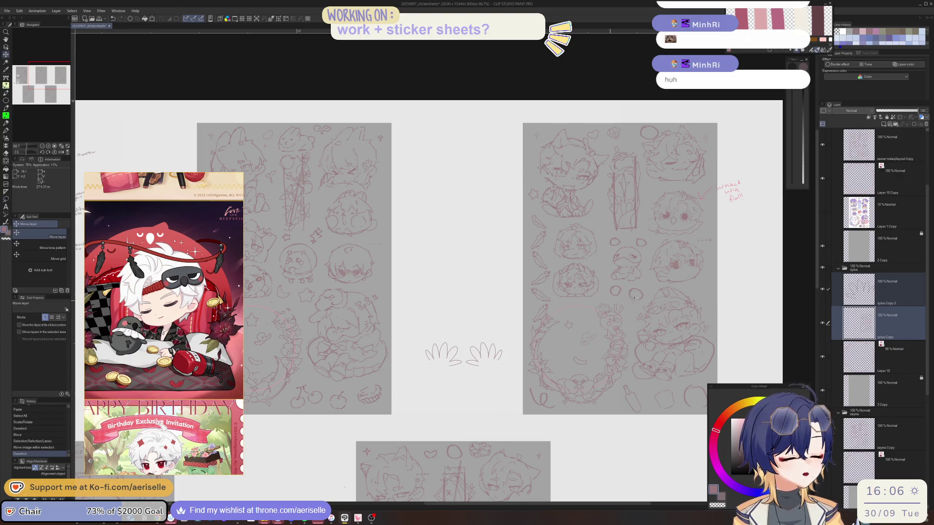
key("ctrl+e")
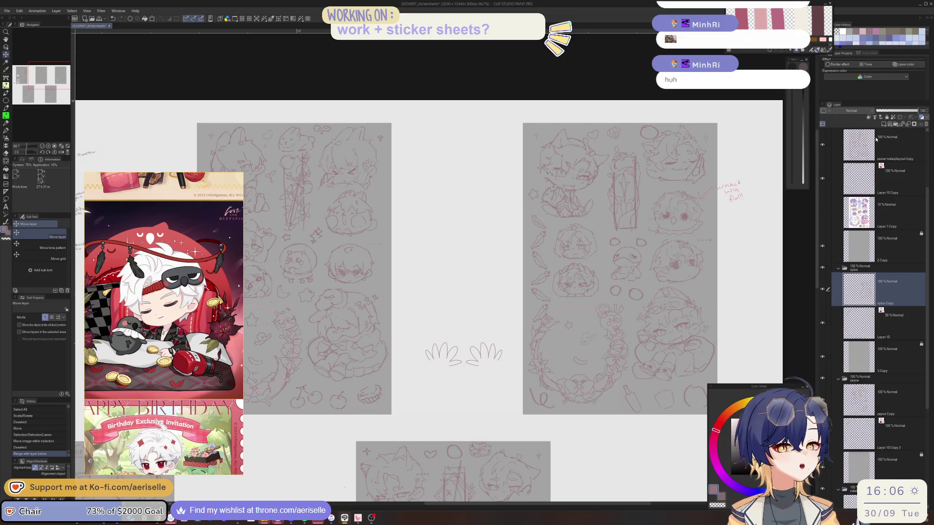
scroll(466, 305, "up", 3)
Draw loops over the left and right scalloped shapes, undo a stray stroke, and add a small loop beneath
key("b")
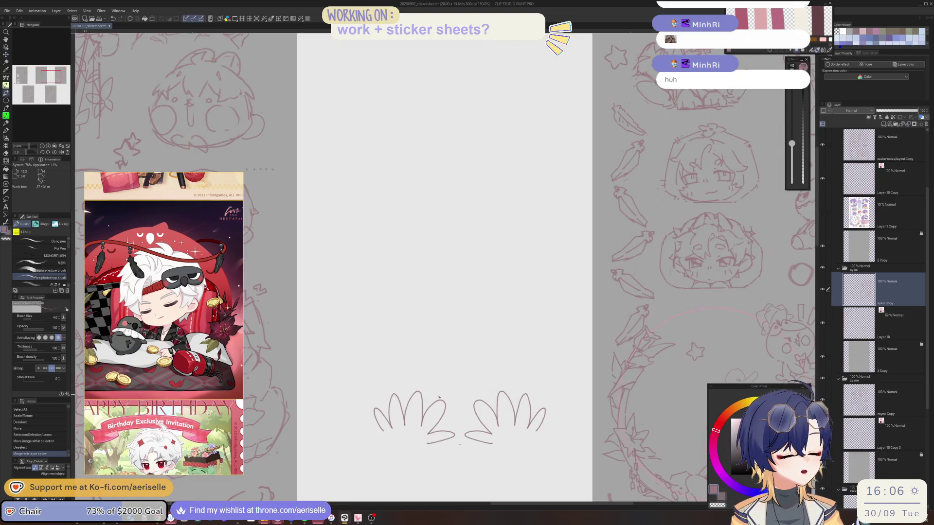
left_click_drag(500, 384, 474, 420)
left_click_drag(440, 393, 452, 423)
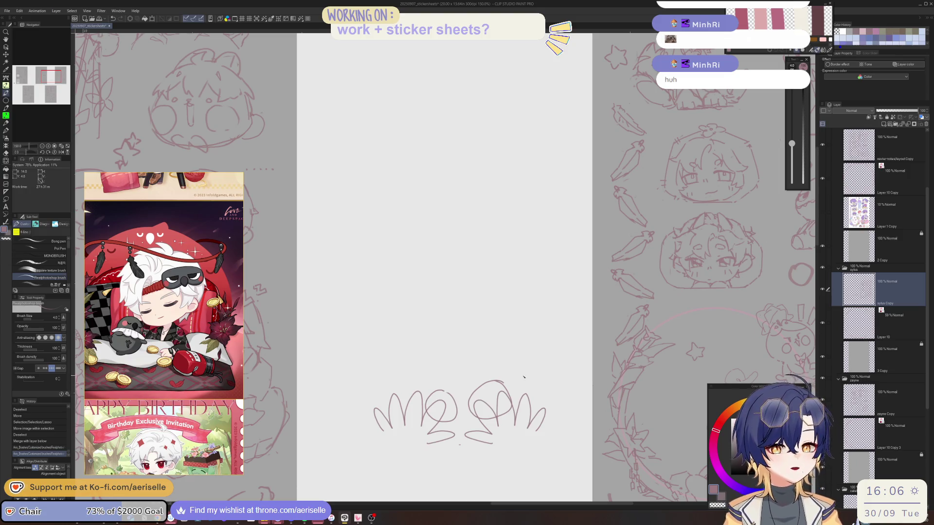
mouse_move(533, 383)
left_mouse_down()
mouse_move(523, 410)
mouse_move(544, 375)
left_mouse_up()
scroll(550, 375, "up", 1)
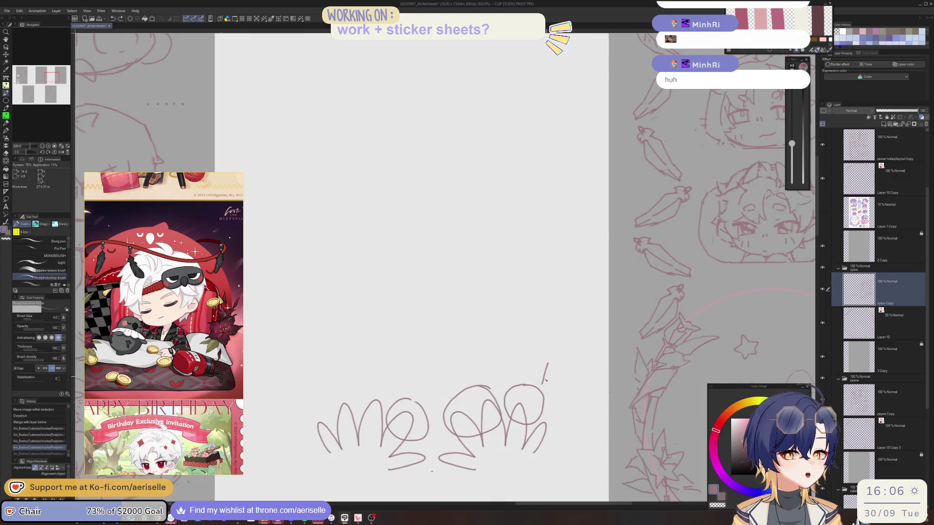
key("ctrl+z")
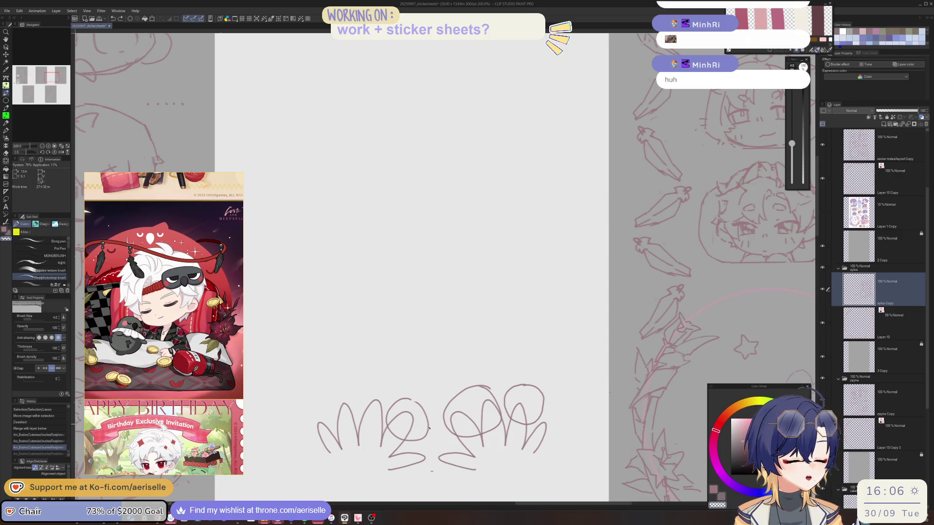
scroll(430, 429, "up", 2)
scroll(430, 429, "down", 3)
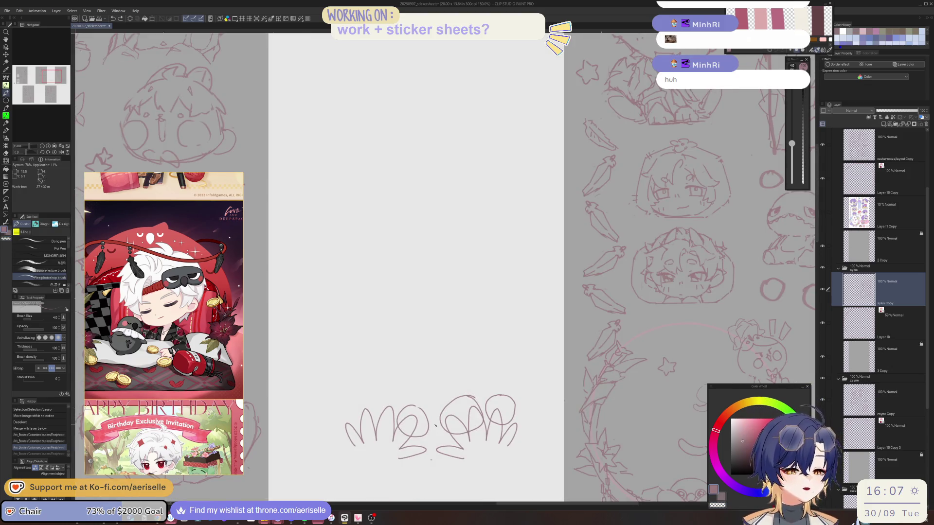
left_click_drag(413, 443, 416, 450)
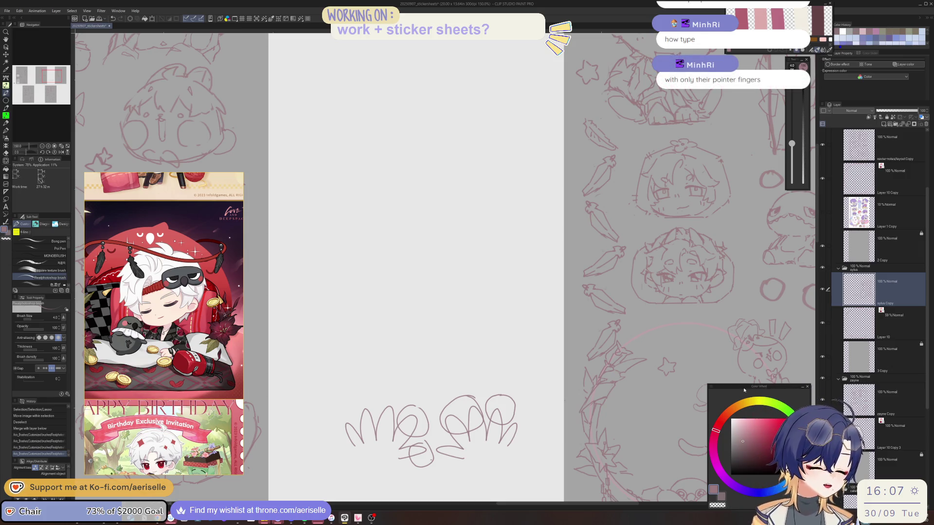
Switch to the Eraser and enlarge its brush size toward 170
key("e")
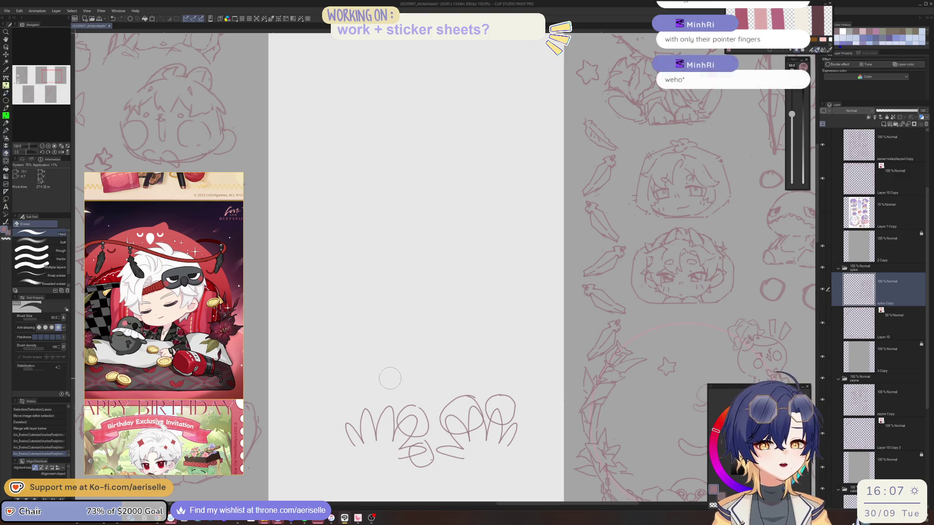
key("bracketright")
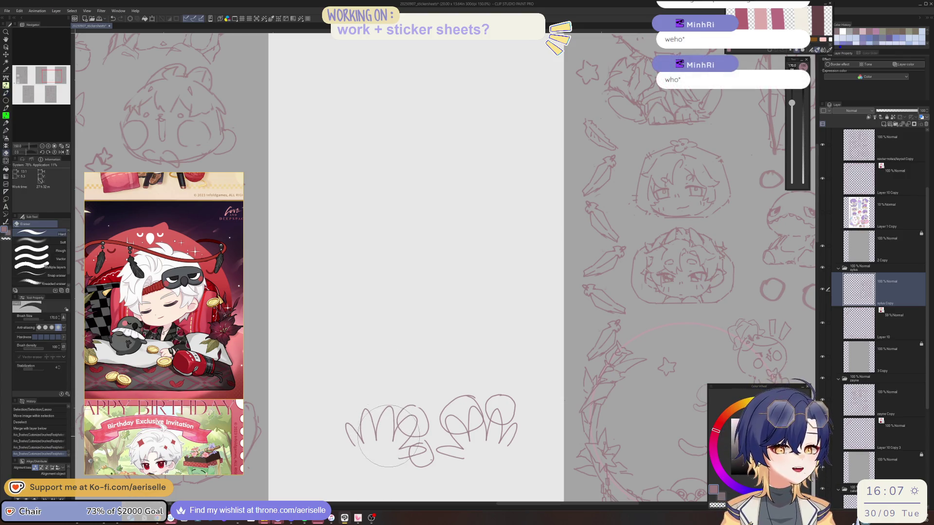
Erase the test scribbles at the page bottom and undo a stray vertical pen stroke
left_click_drag(358, 429, 385, 459)
key("p")
key("ctrl+z")
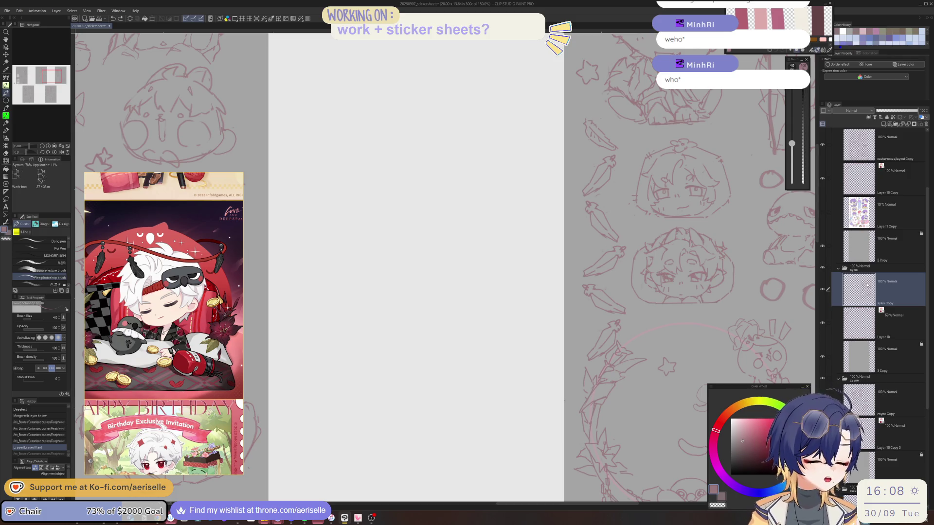
mouse_move(558, 367)
left_mouse_down()
mouse_move(435, 363)
mouse_move(562, 371)
mouse_move(586, 386)
left_mouse_up()
scroll(537, 304, "down", 4)
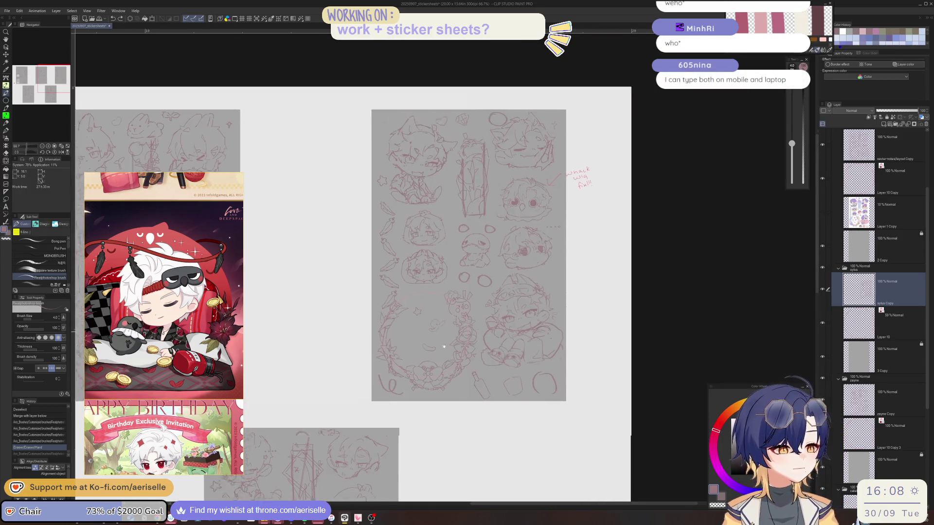
scroll(537, 304, "up", 4)
key("m")
scroll(494, 332, "up", 3)
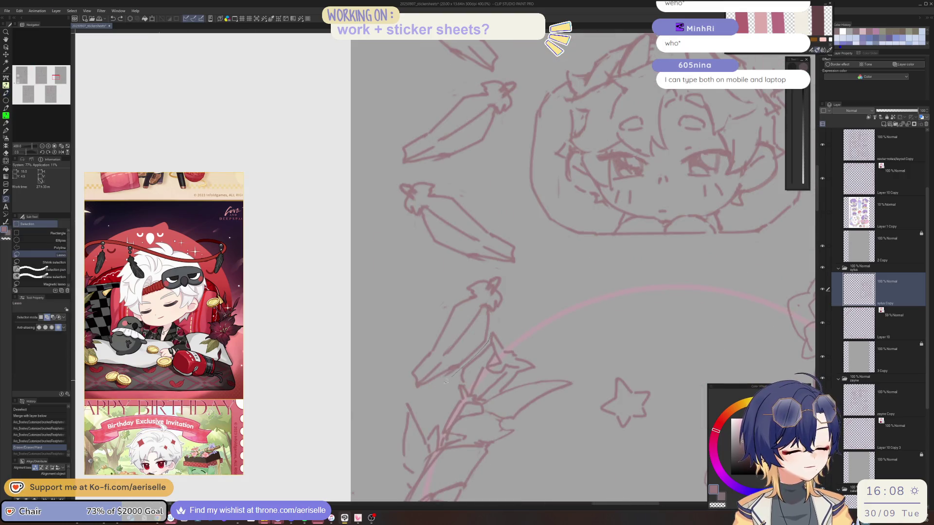
Lasso the carrot column, move Layer 1 Copy below Layer 10, and work on sylus Copy
mouse_move(375, 267)
left_mouse_down()
mouse_move(466, 65)
mouse_move(519, 153)
left_mouse_up()
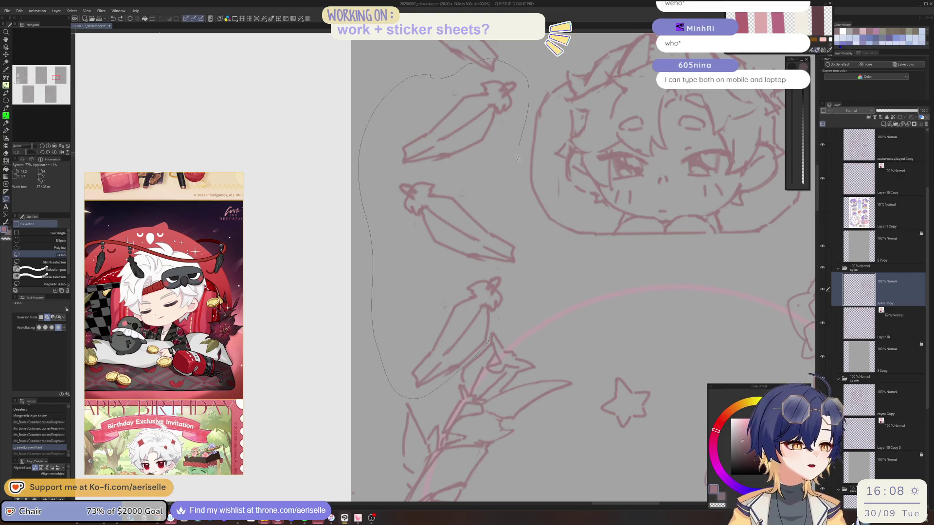
left_click_drag(498, 316, 496, 321)
scroll(496, 321, "down", 3)
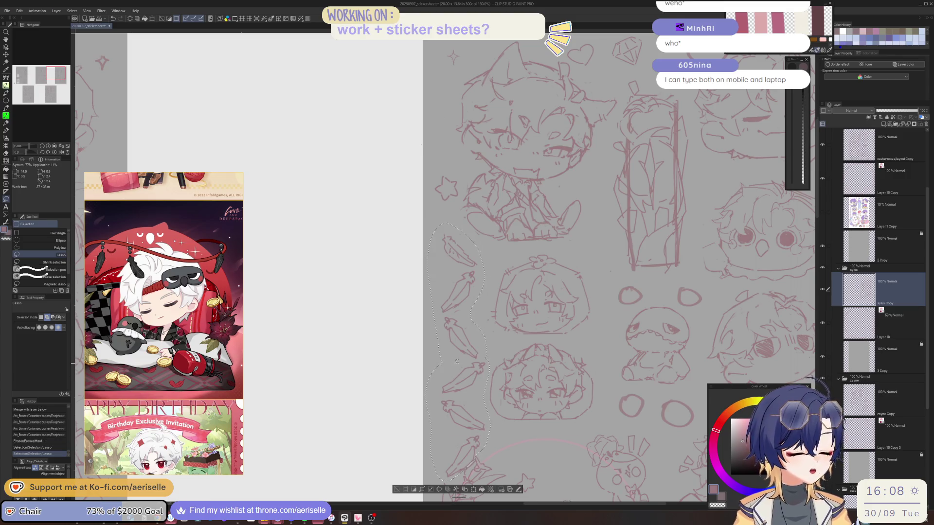
scroll(449, 371, "down", 2)
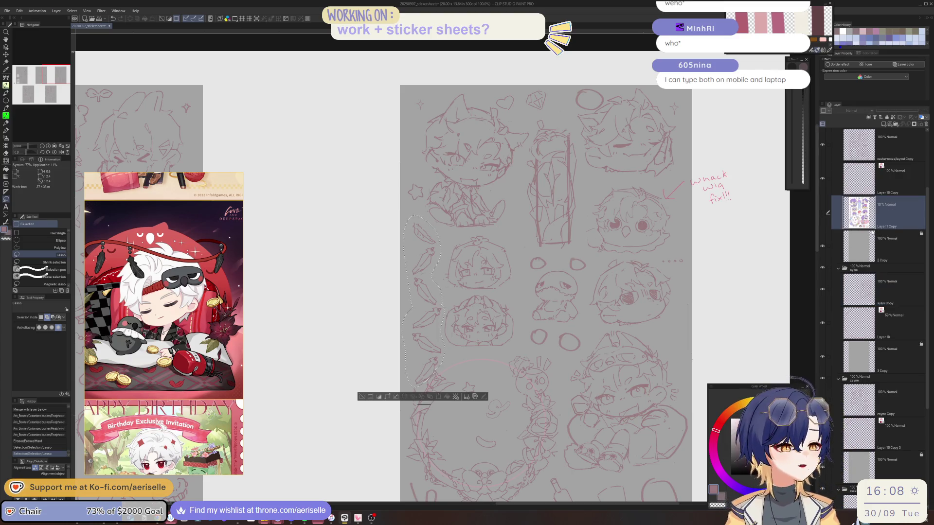
left_click_drag(859, 213, 858, 341)
scroll(445, 268, "down", 1)
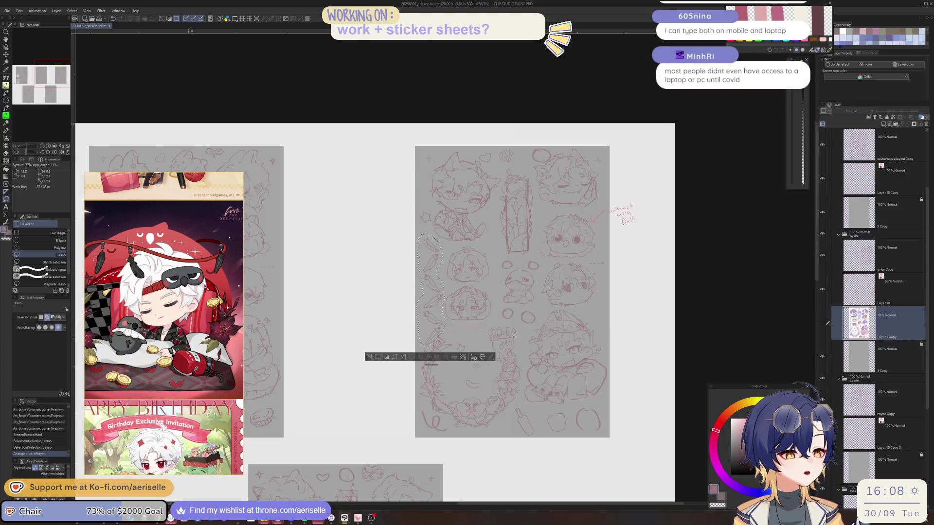
left_click(893, 267)
scroll(451, 304, "up", 2)
scroll(451, 304, "up", 2)
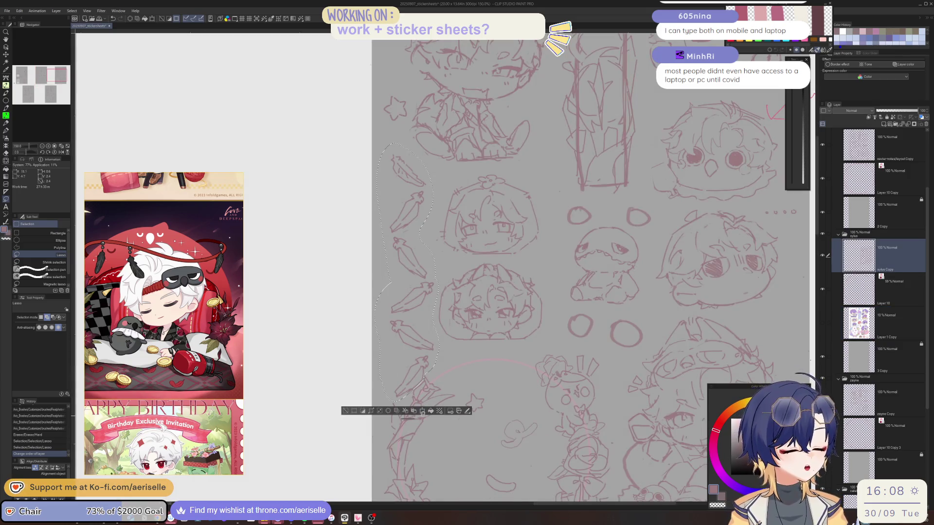
Scale the selected carrots down proportionally, deselect, and move Layer 1 Copy back above 2 Copy
key("ctrl+t")
left_click_drag(407, 401, 408, 394)
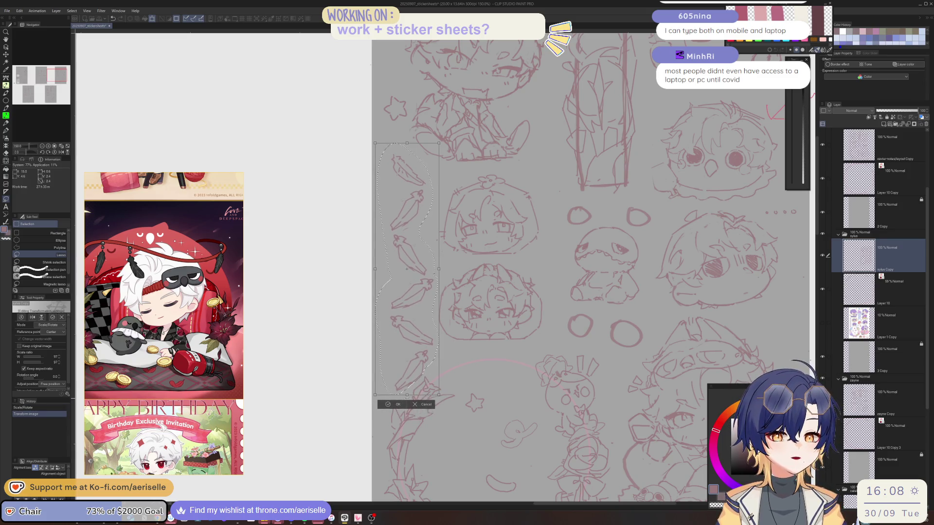
left_click_drag(406, 395, 411, 361)
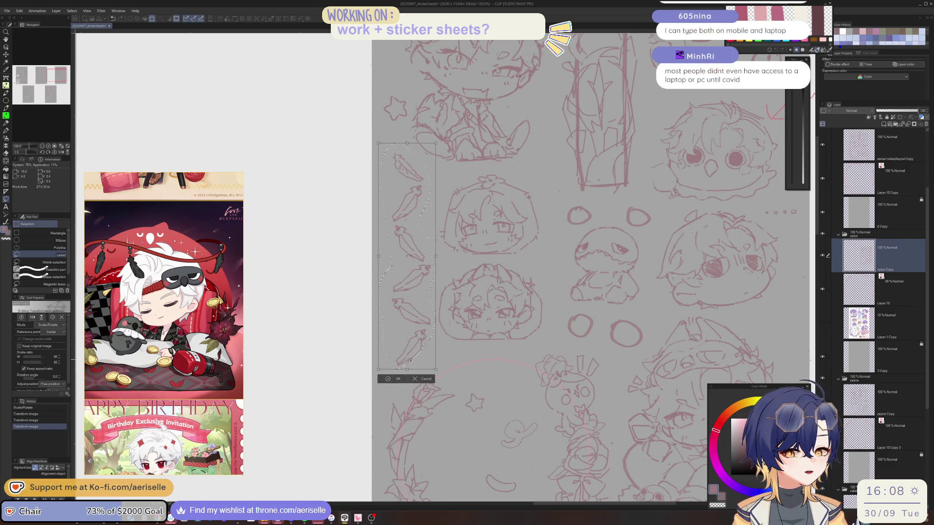
left_click(395, 379)
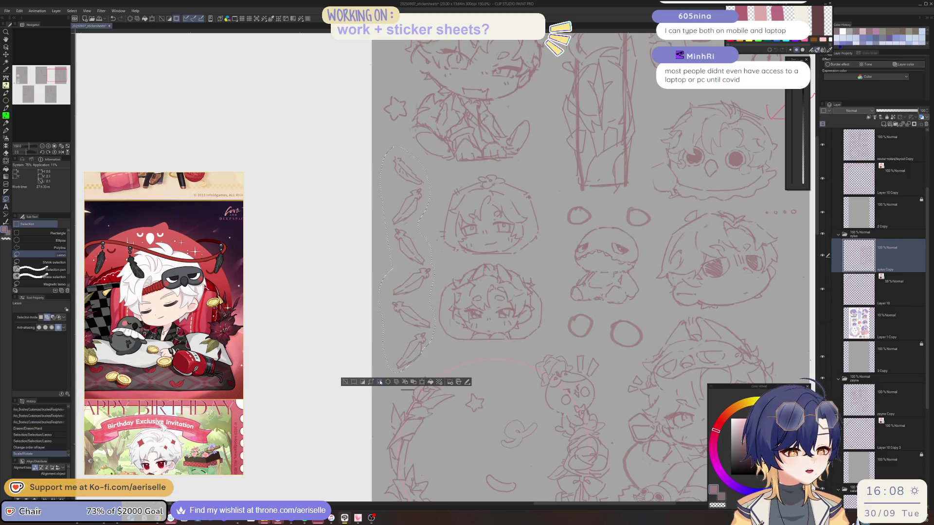
left_click(344, 382)
left_click_drag(895, 326, 916, 190)
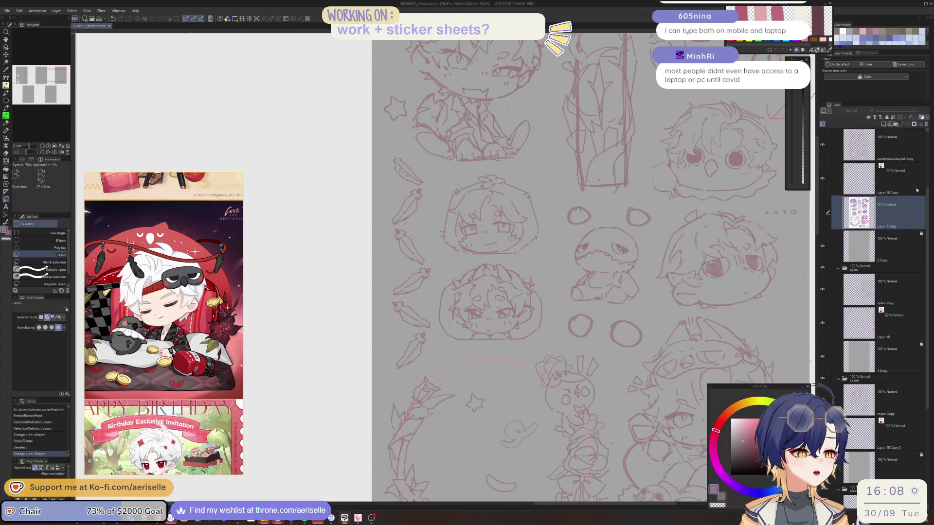
left_click(867, 286)
key("ctrl+alt+0")
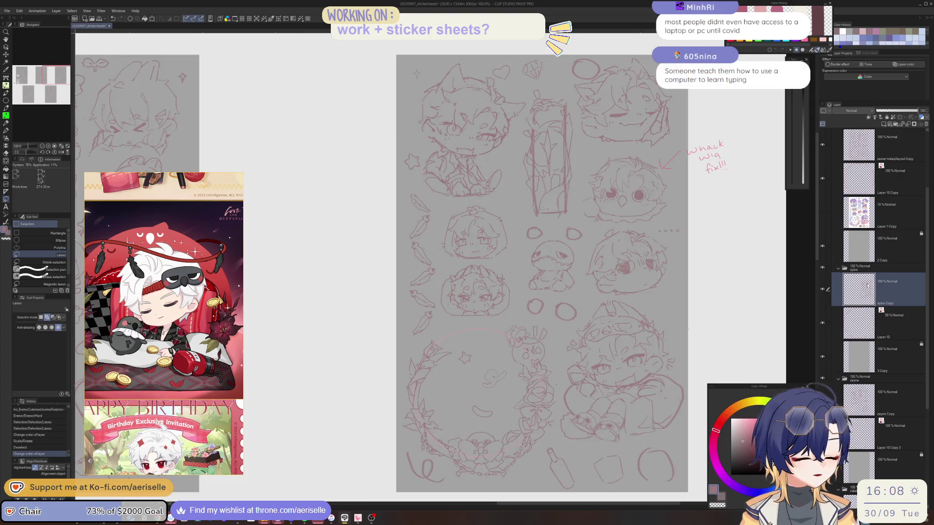
scroll(435, 339, "up", 6)
key("p")
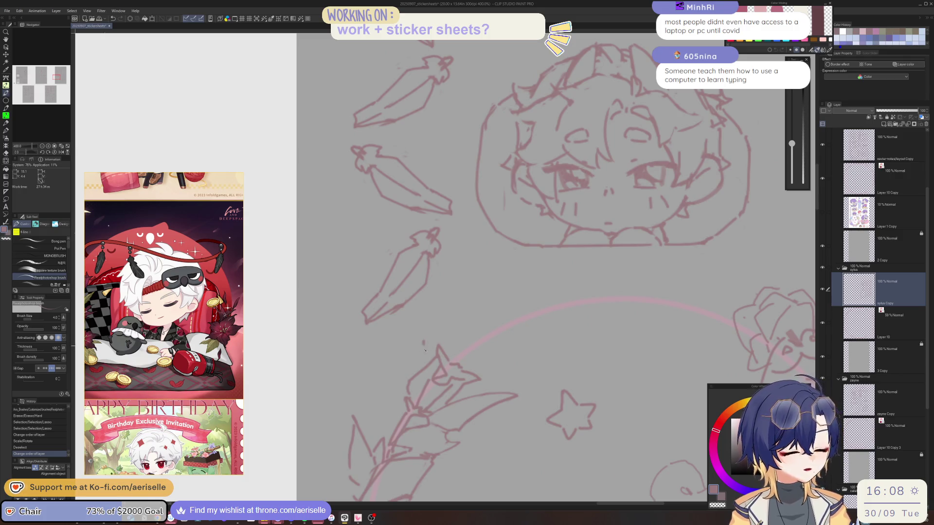
left_click(426, 370)
left_click(435, 360)
left_click(434, 359)
scroll(486, 352, "down", 10)
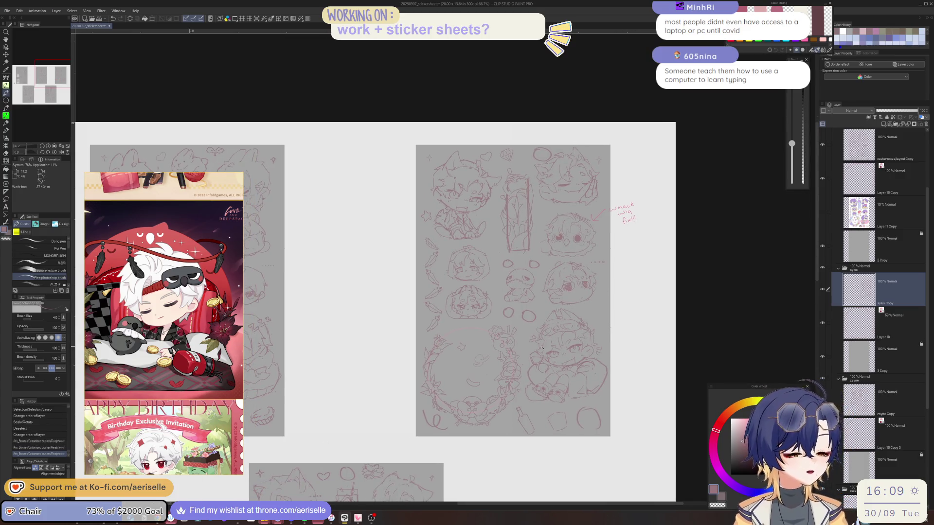
scroll(418, 412, "up", 2)
scroll(418, 412, "up", 1)
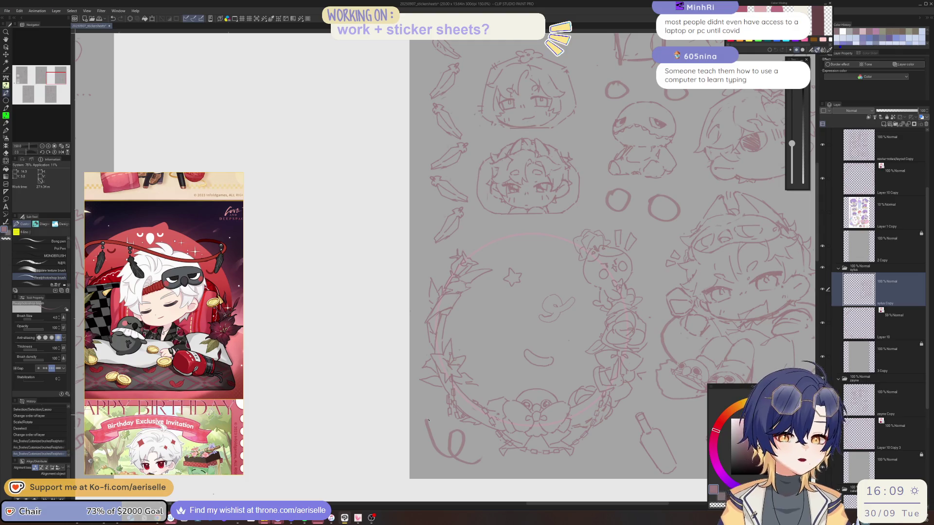
scroll(468, 364, "up", 1)
scroll(468, 364, "up", 1)
scroll(468, 364, "up", 1)
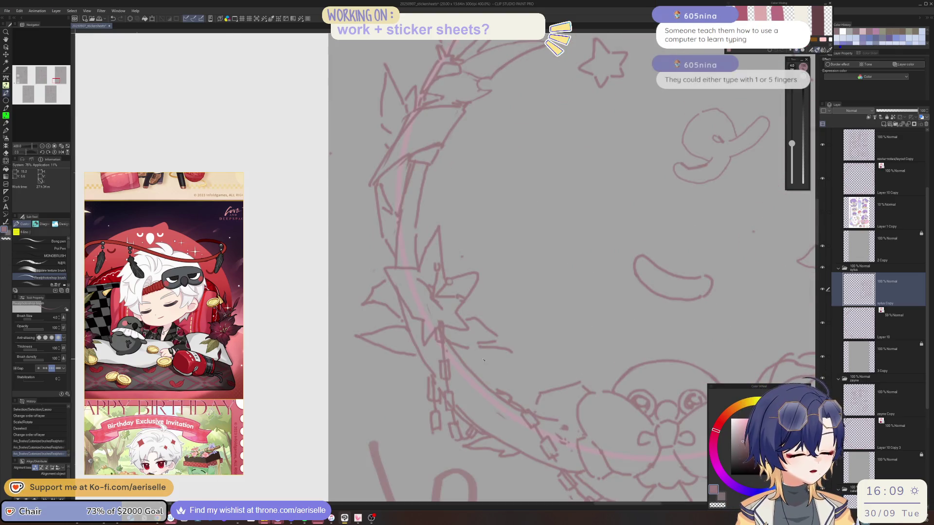
key("ctrl+z")
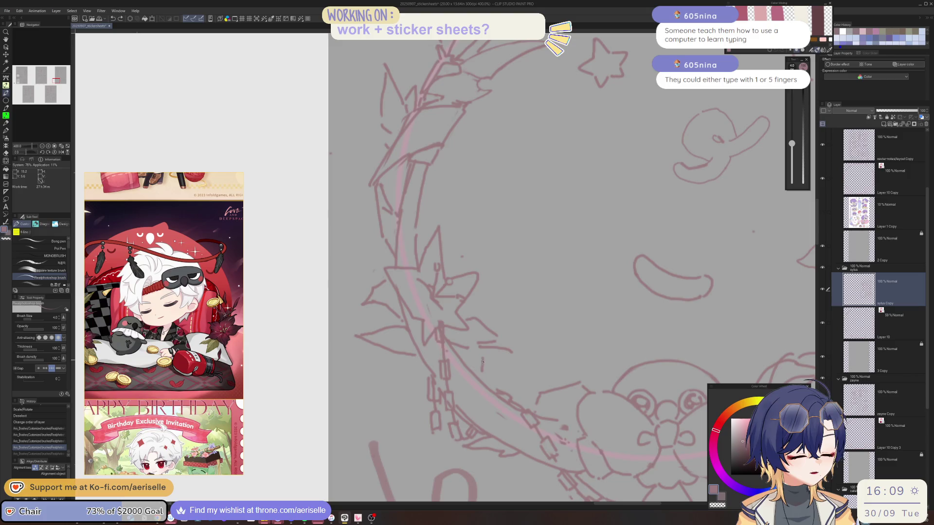
mouse_move(461, 373)
left_mouse_down()
mouse_move(485, 375)
mouse_move(488, 365)
left_mouse_up()
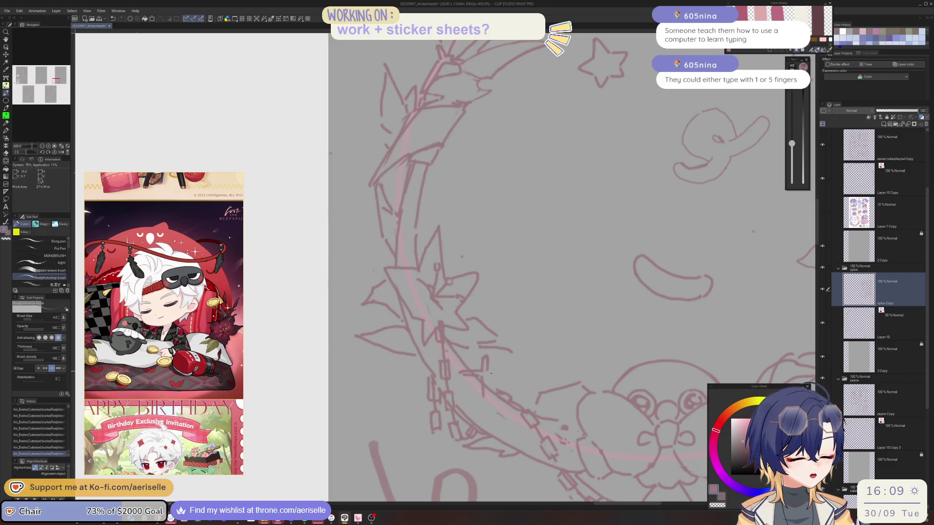
key("ctrl+z")
left_click_drag(487, 374, 506, 375)
scroll(485, 402, "down", 1)
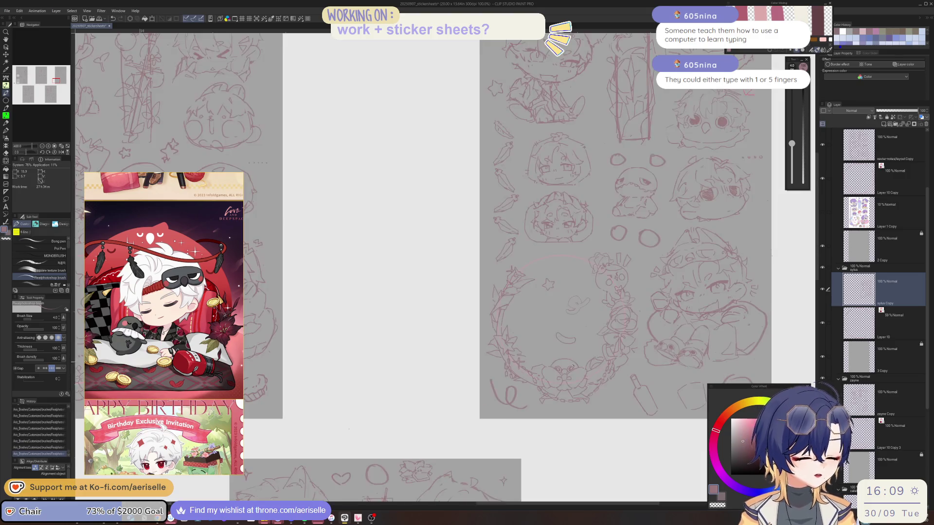
scroll(486, 397, "down", 1)
scroll(511, 389, "down", 1)
scroll(535, 381, "down", 1)
scroll(534, 381, "up", 3)
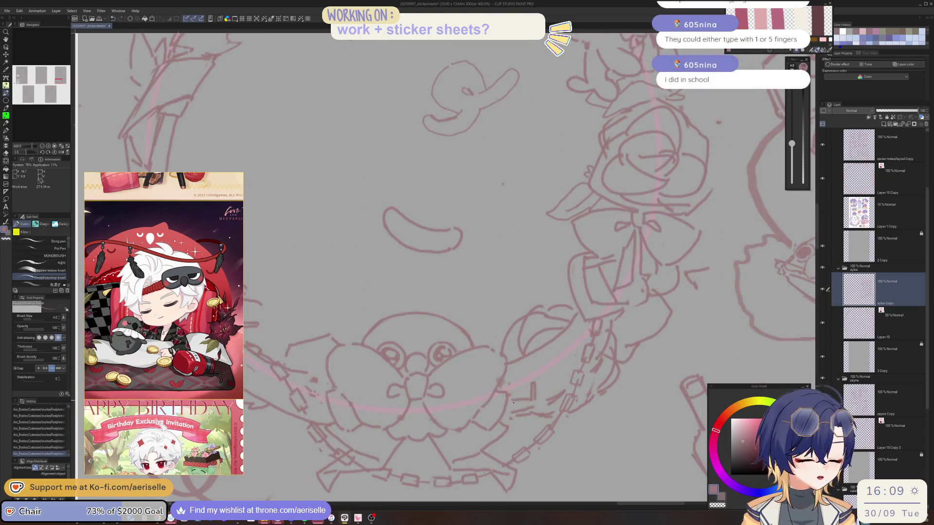
left_click_drag(534, 414, 535, 429)
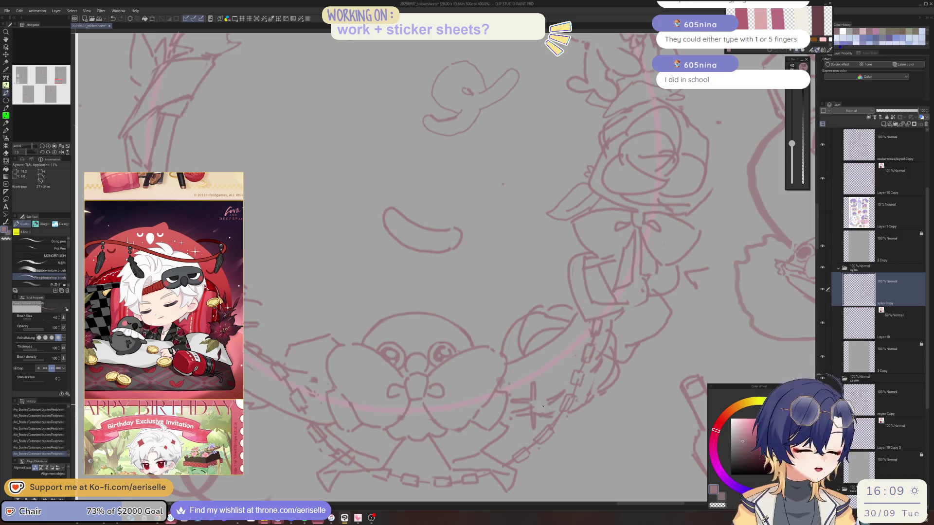
scroll(537, 407, "down", 4)
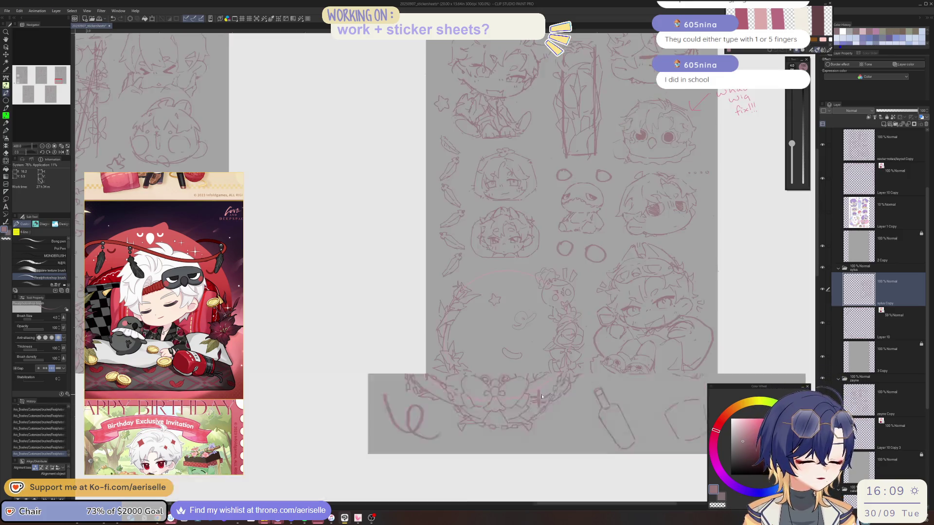
scroll(499, 400, "up", 4)
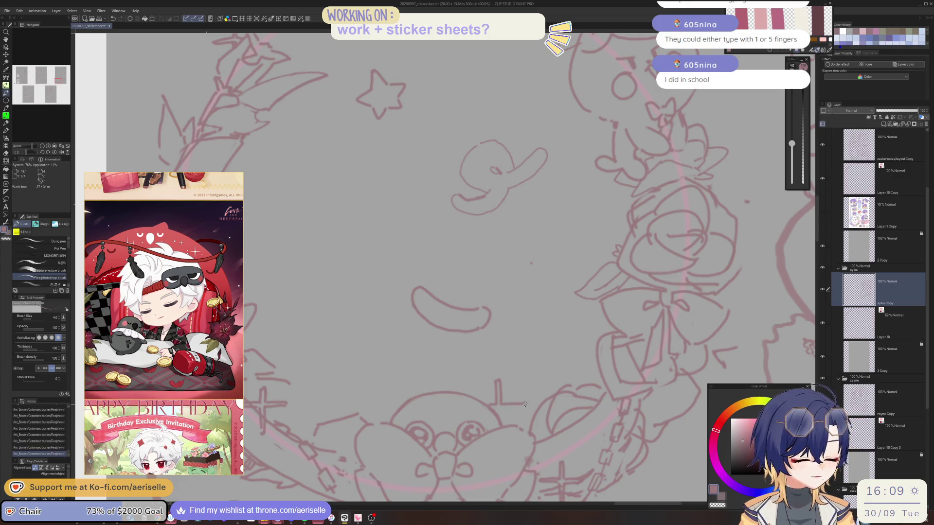
scroll(498, 413, "down", 4)
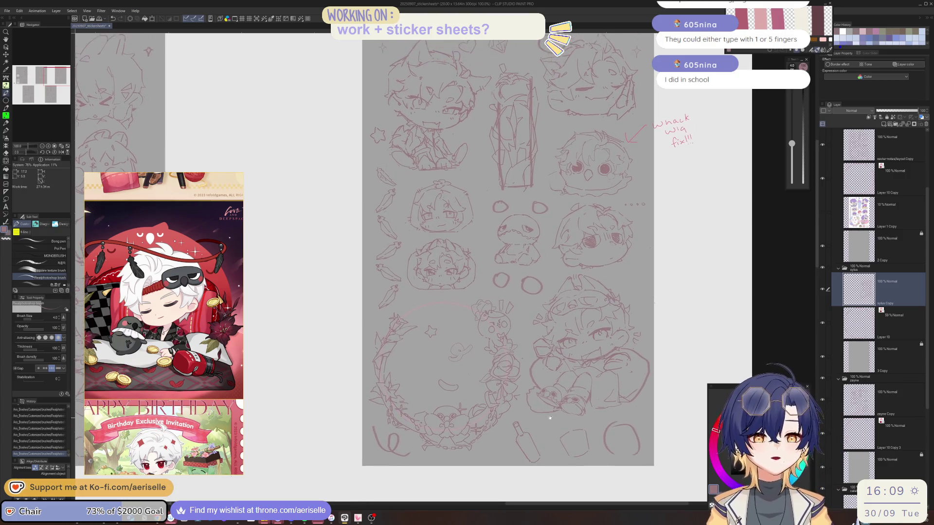
scroll(513, 335, "up", 2)
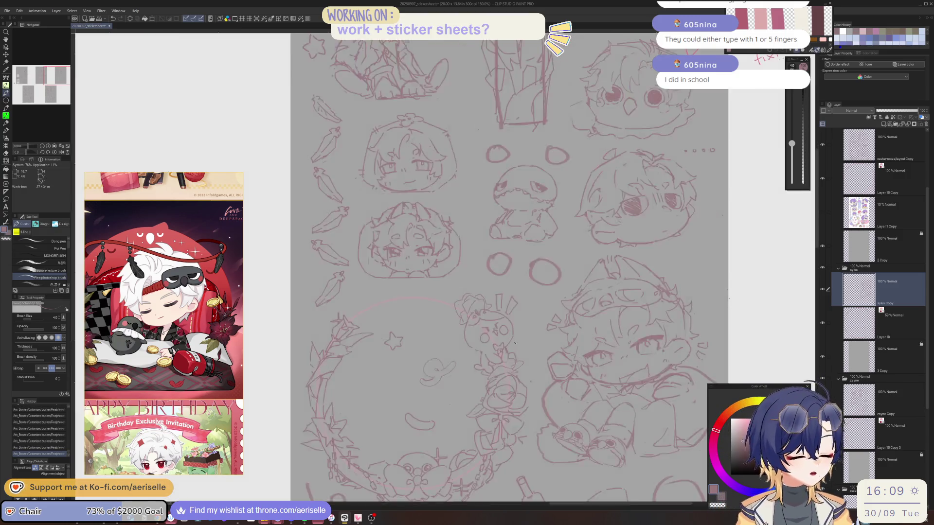
Toggle the eraser and pen, flip the canvas horizontally, and pan across the sticker sheets
scroll(506, 348, "up", 2)
key("e")
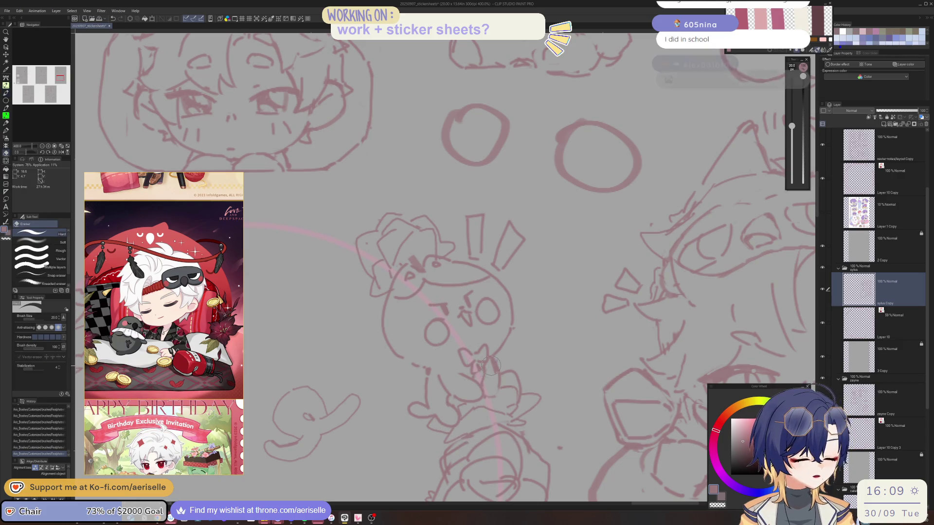
key("p")
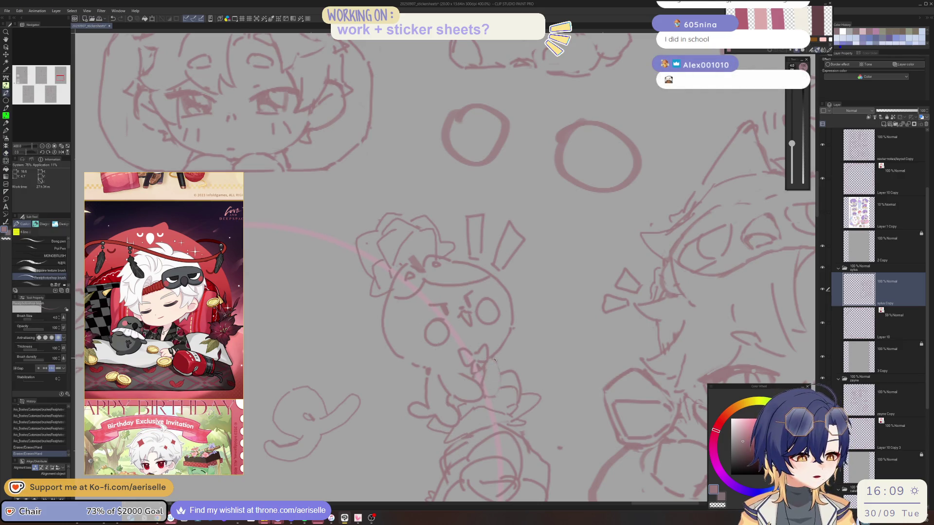
key("h")
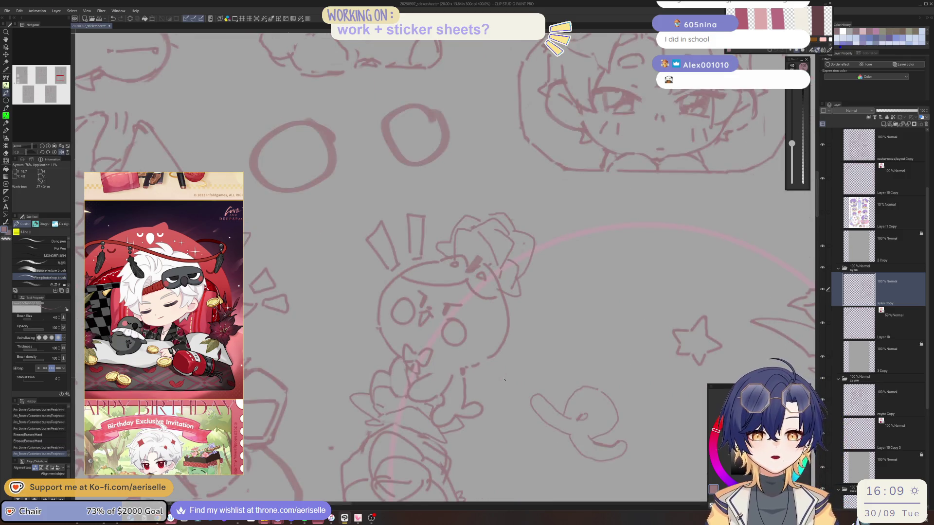
scroll(504, 379, "down", 2)
scroll(504, 379, "down", 2)
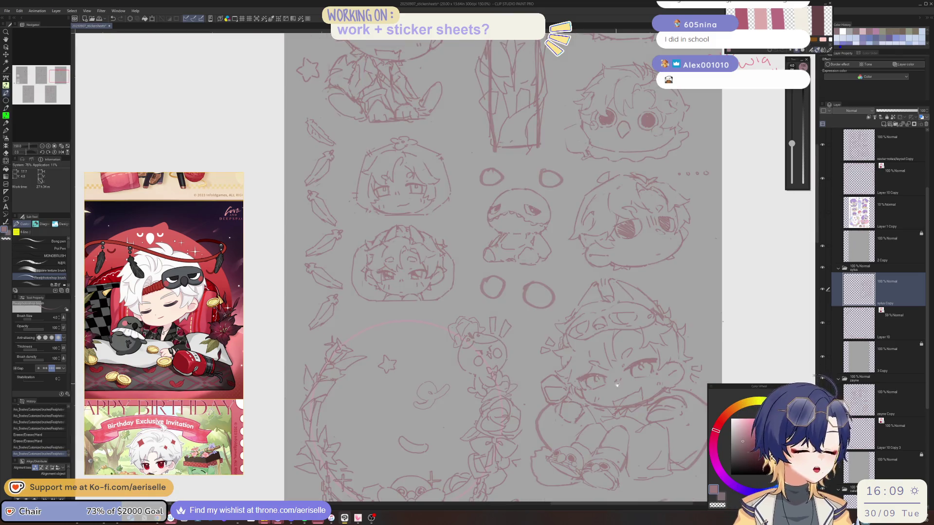
left_click_drag(569, 370, 649, 289)
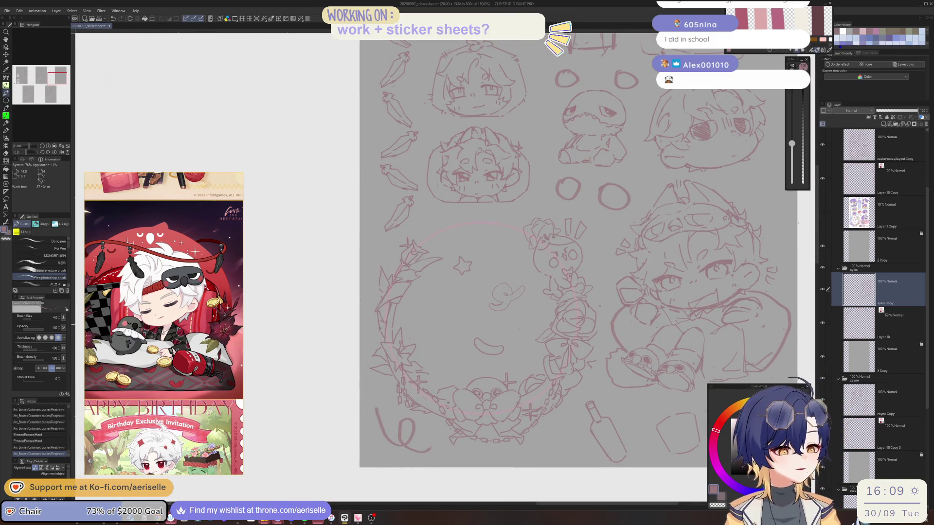
scroll(449, 334, "down", 5)
left_click_drag(448, 333, 585, 324)
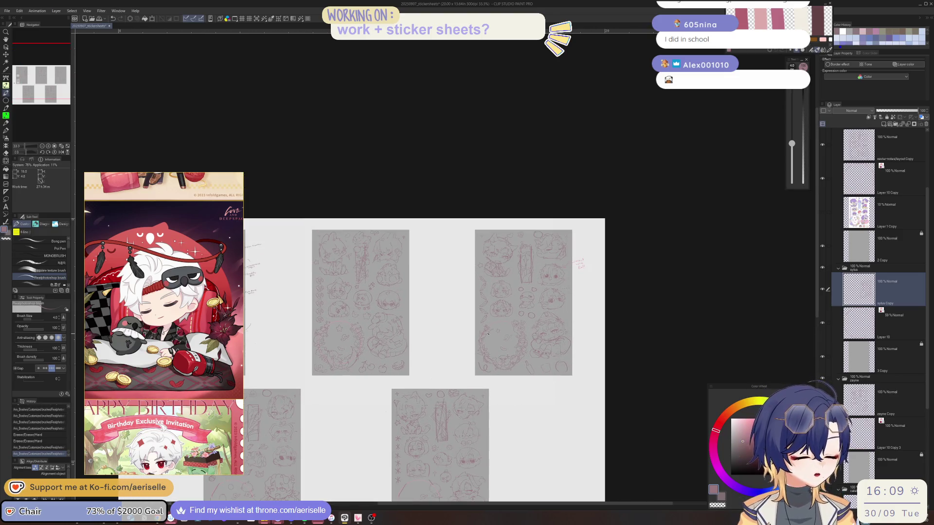
Add a small touch-up stroke to the wreath and move the Sub View reference window upward
scroll(563, 276, "up", 2)
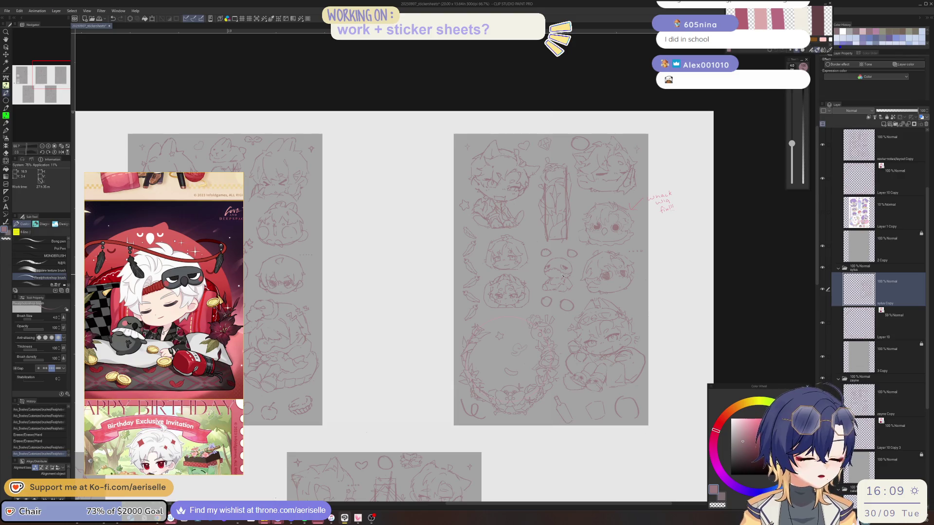
scroll(472, 372, "up", 2)
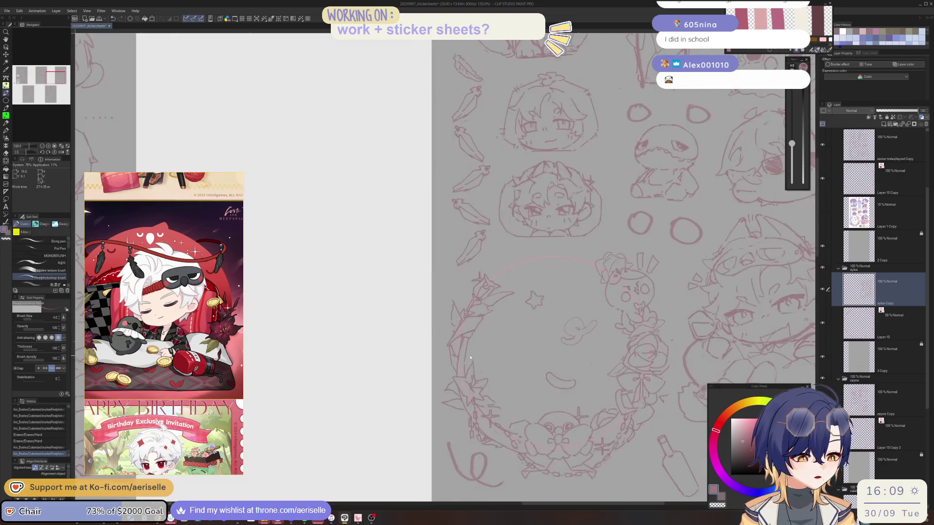
scroll(471, 345, "up", 1)
left_click_drag(469, 345, 473, 335)
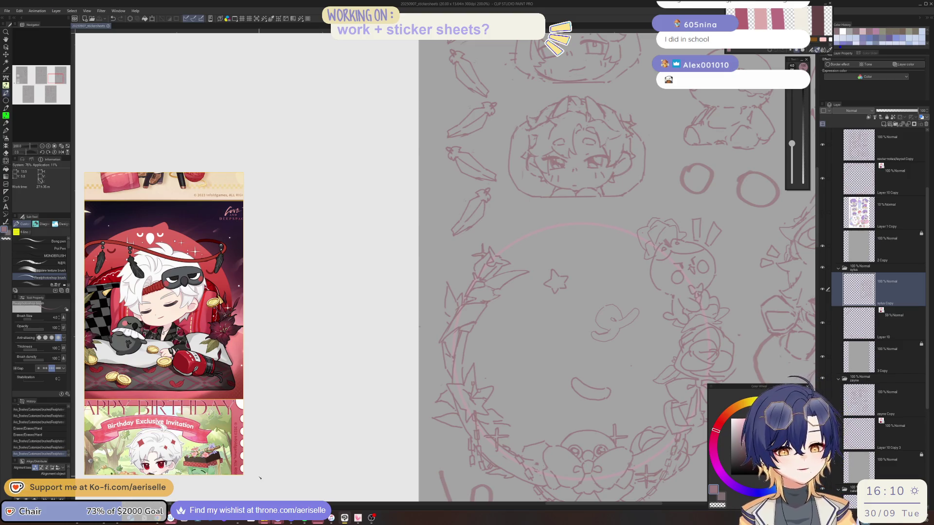
scroll(512, 269, "down", 2)
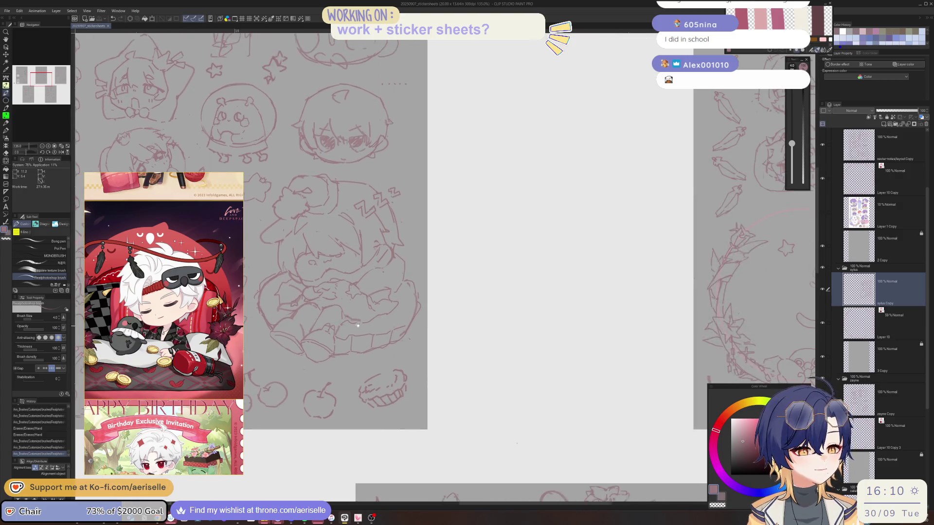
left_click_drag(522, 277, 627, 289)
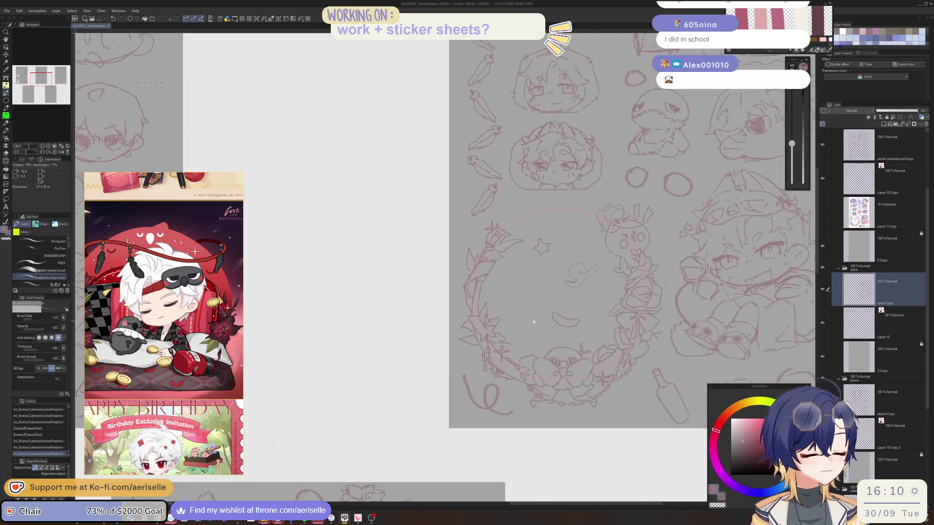
left_click_drag(246, 319, 266, 237)
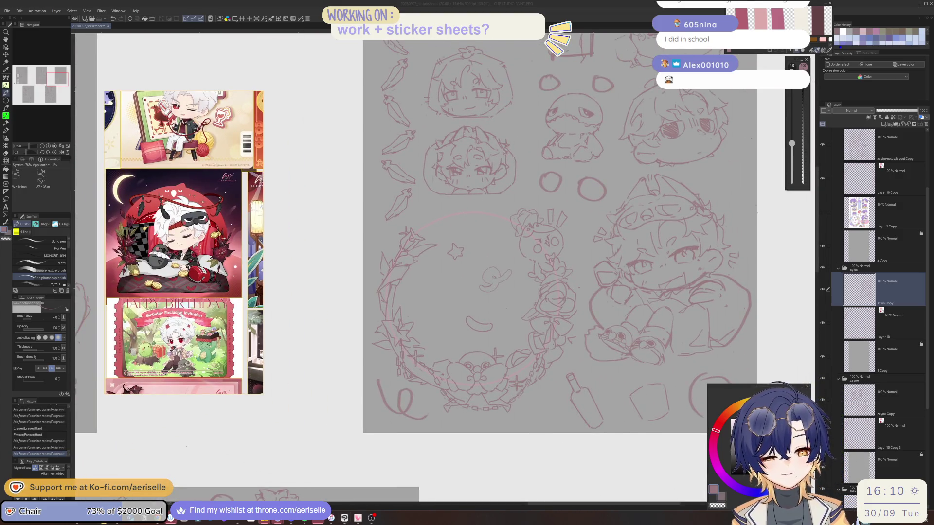
Widen the Sub View window and zoom into its collage of chibi sticker references
left_click_drag(263, 330, 339, 331)
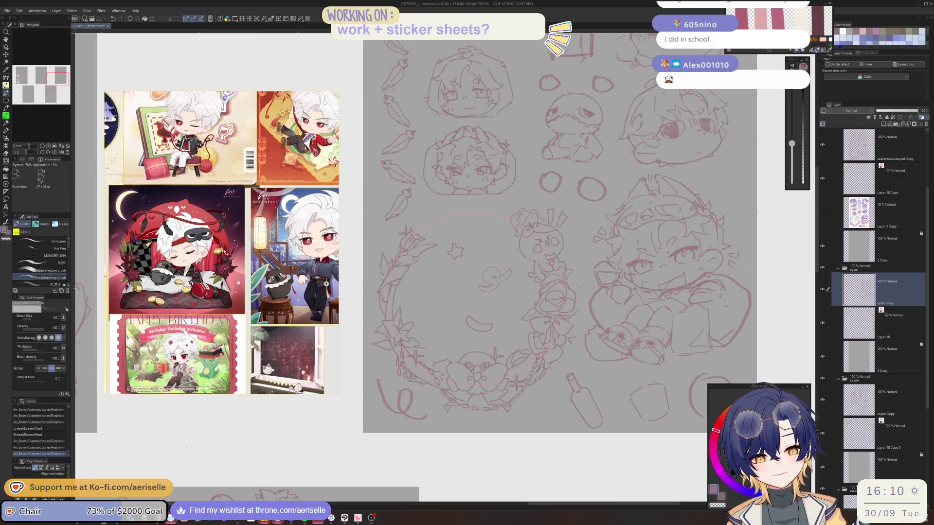
scroll(295, 331, "up", 5)
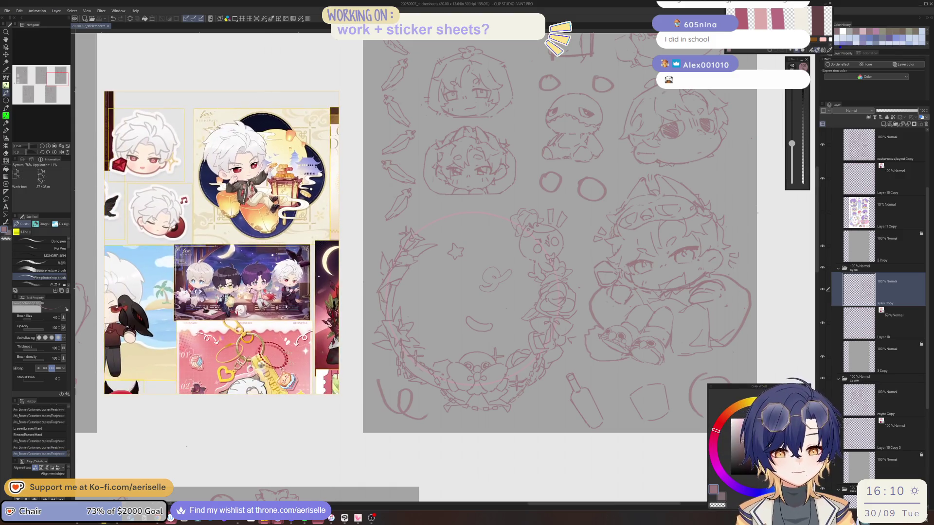
scroll(245, 275, "up", 3)
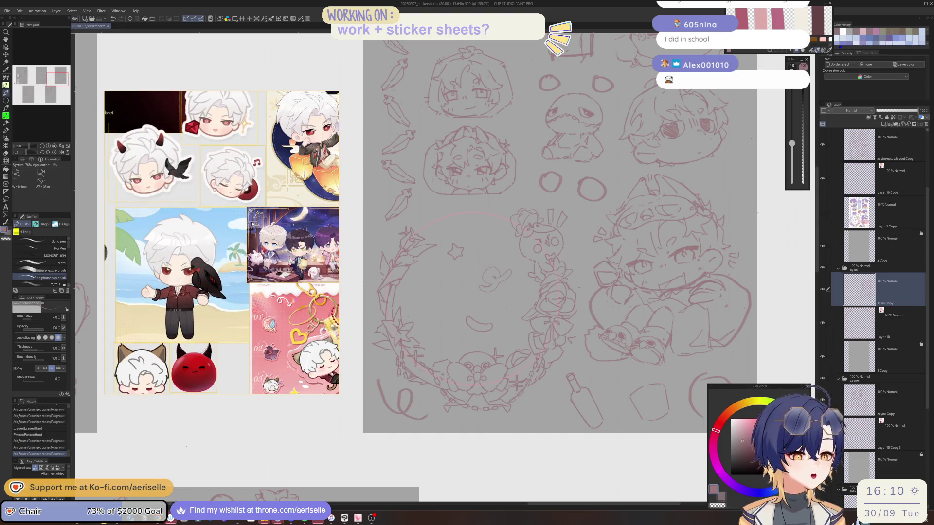
scroll(411, 332, "up", 1)
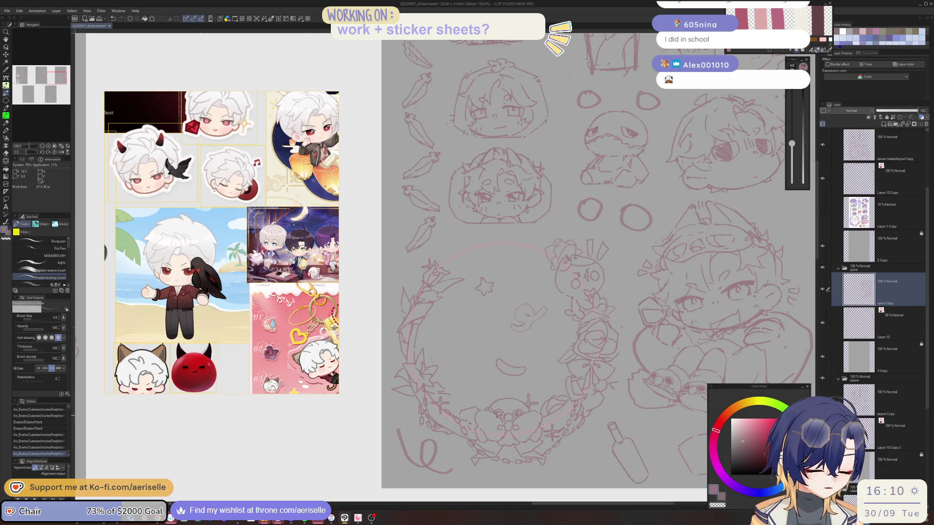
Alternate Eraser (Hard) and Realphotoshop brush to erase and redraw small lines around the wreath, undoing once
key("e")
key("b")
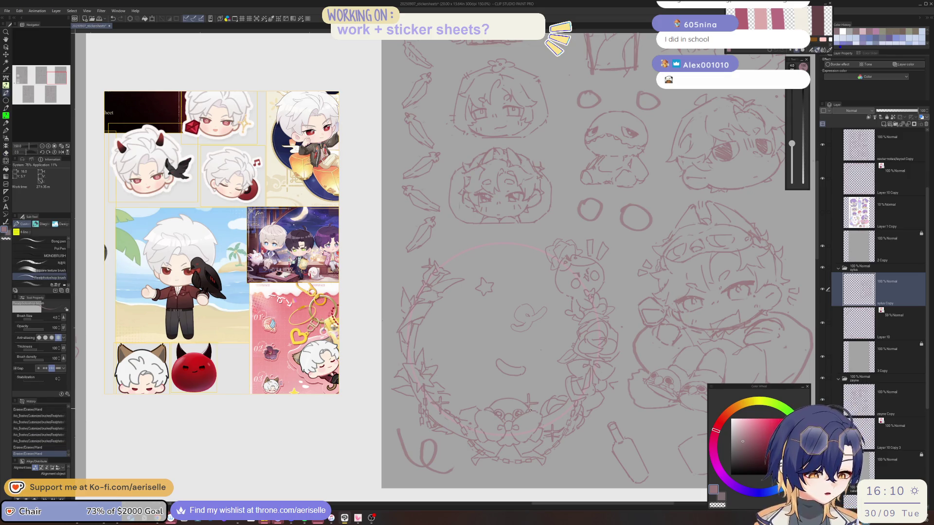
key("e")
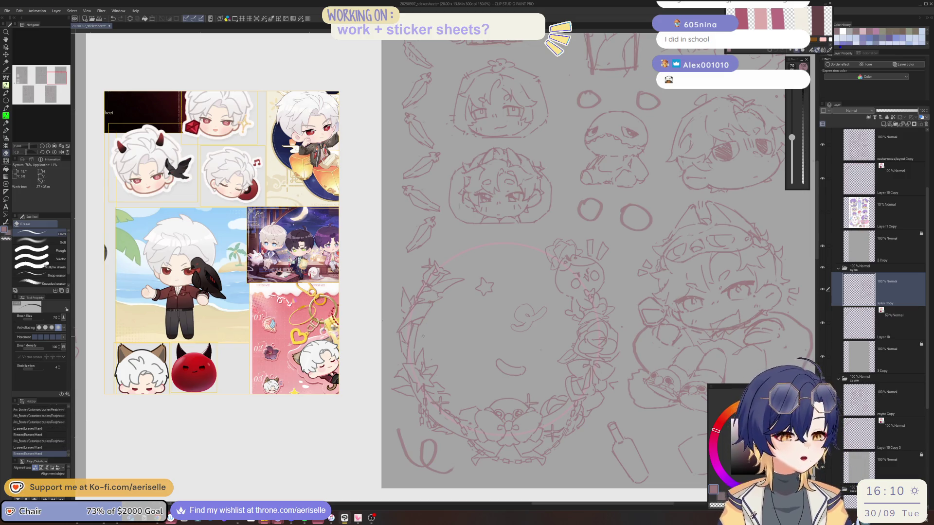
key("b")
left_click_drag(422, 334, 414, 341)
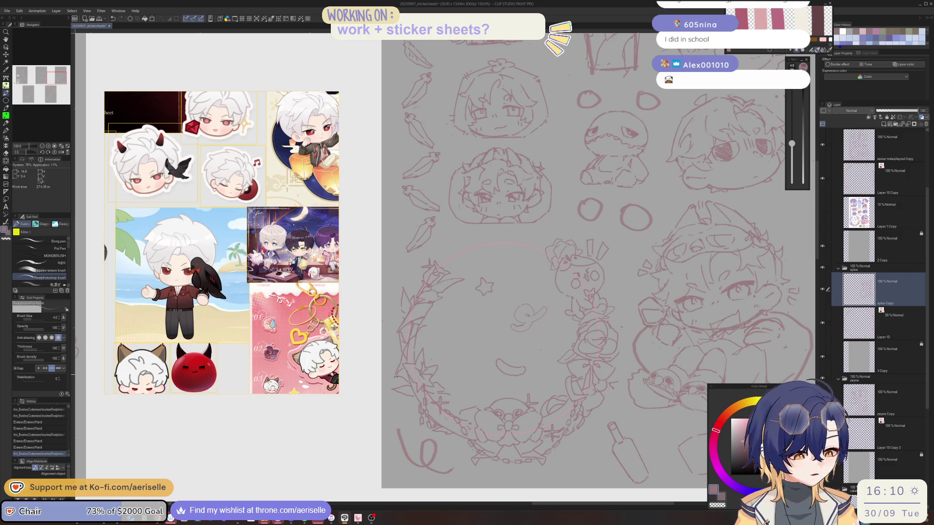
key("e")
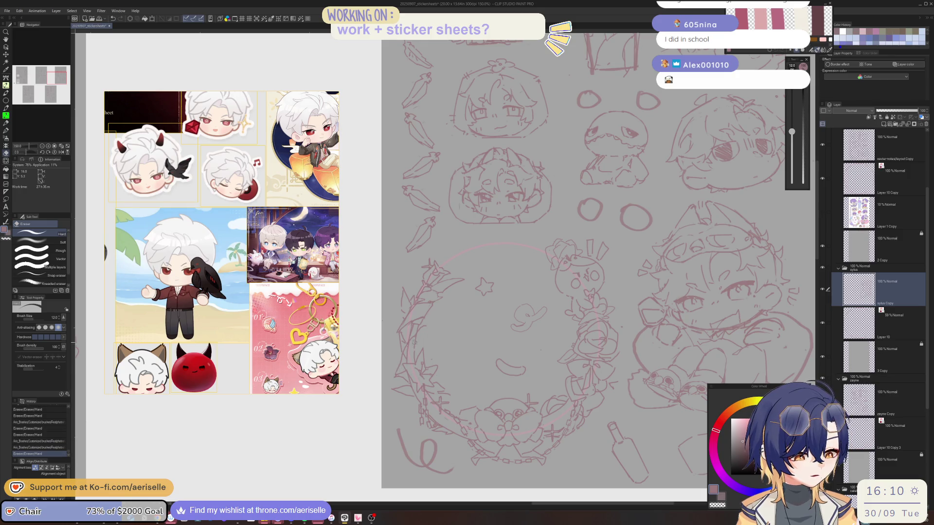
key("b")
left_click_drag(409, 361, 432, 339)
key("ctrl+z")
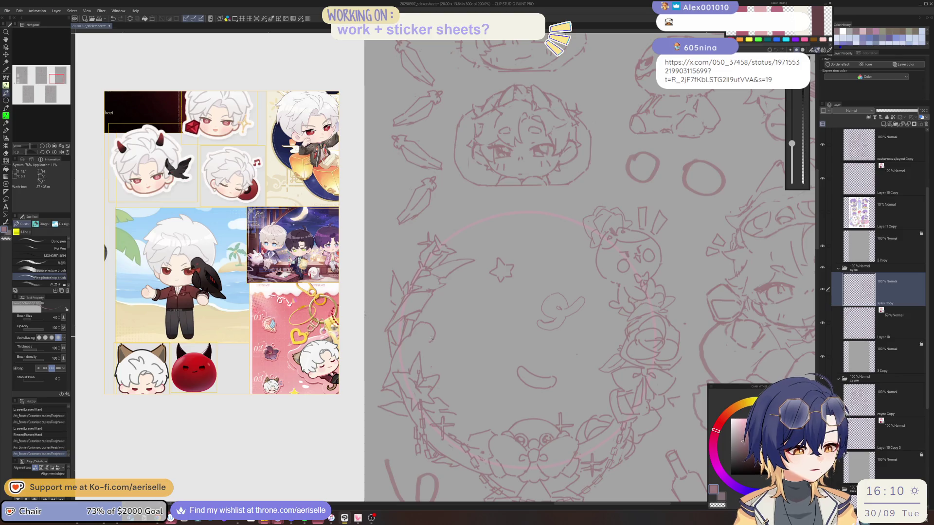
left_click_drag(432, 337, 433, 335)
key("e")
left_click_drag(586, 323, 435, 323)
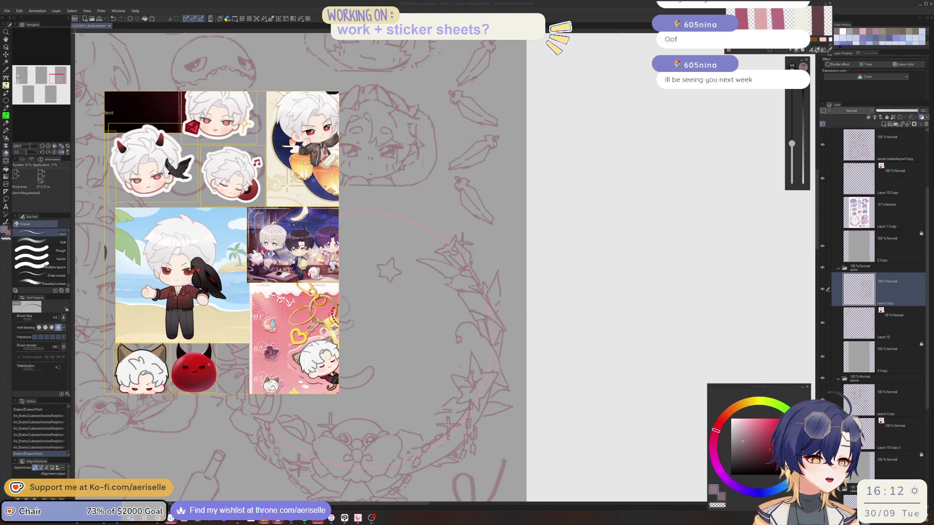
Pick a pen brush and sketch a stroke on the wreath's lower-left leaf
left_click(864, 285)
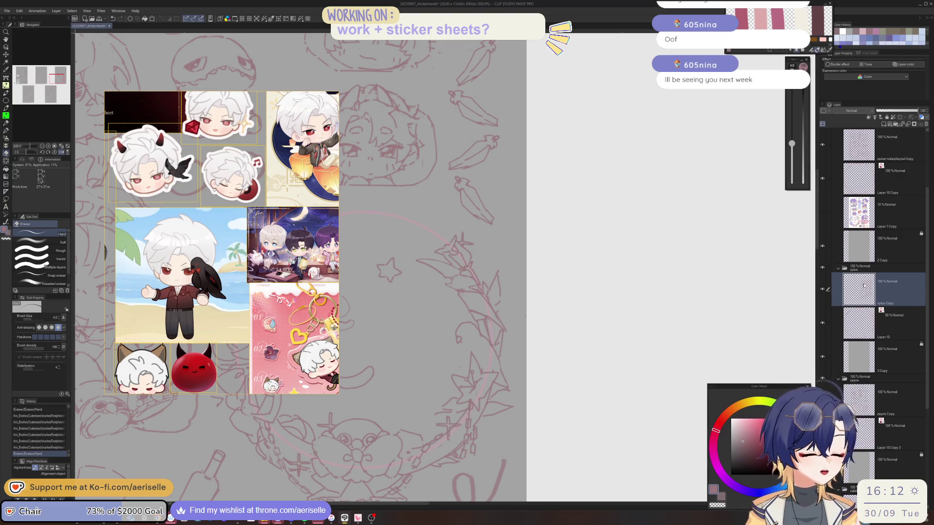
key("p")
left_click(510, 287)
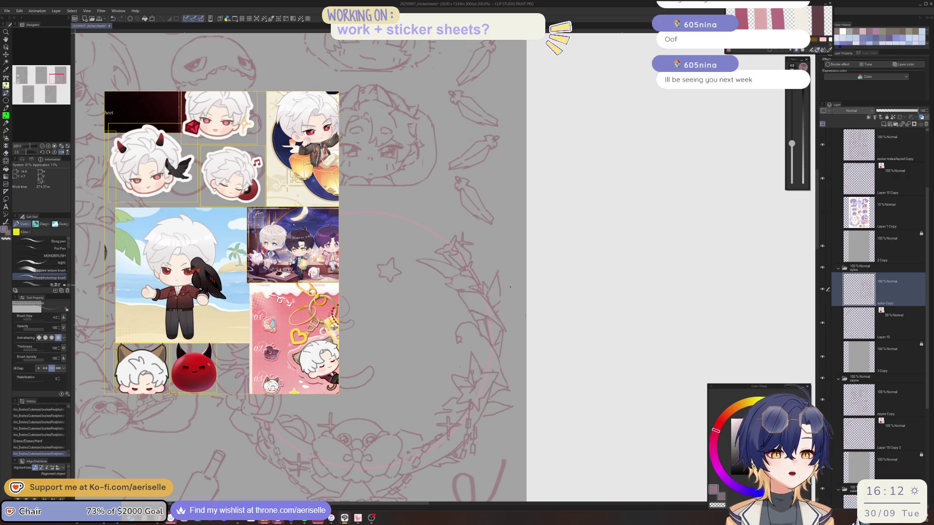
scroll(545, 267, "down", 1)
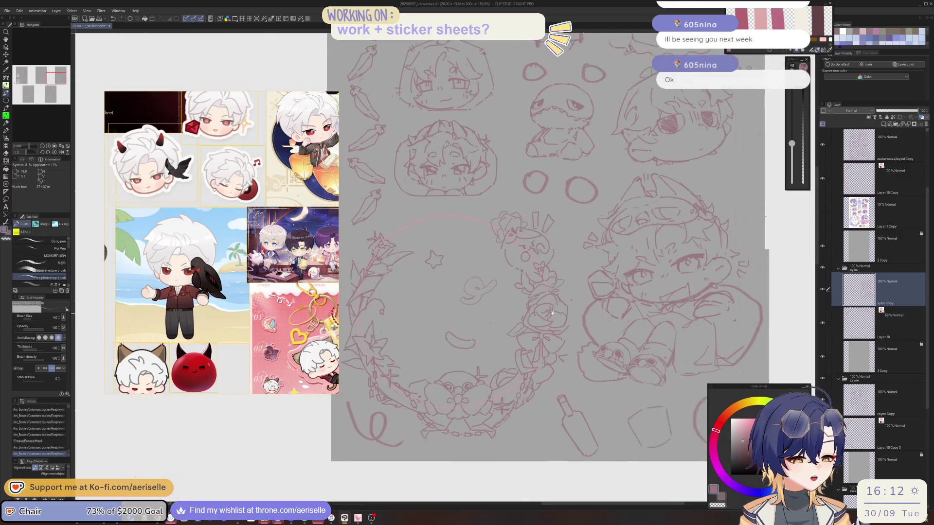
scroll(421, 319, "up", 1)
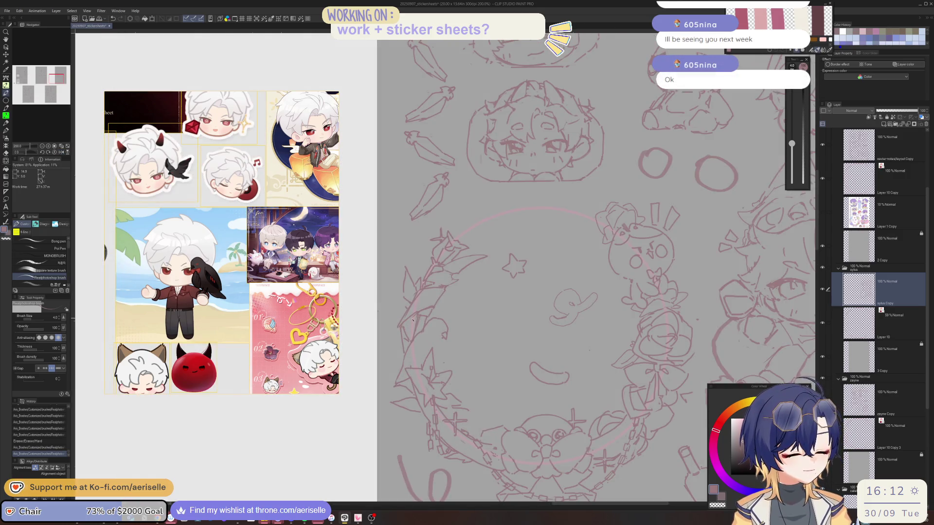
scroll(404, 329, "up", 2)
left_click_drag(402, 327, 406, 320)
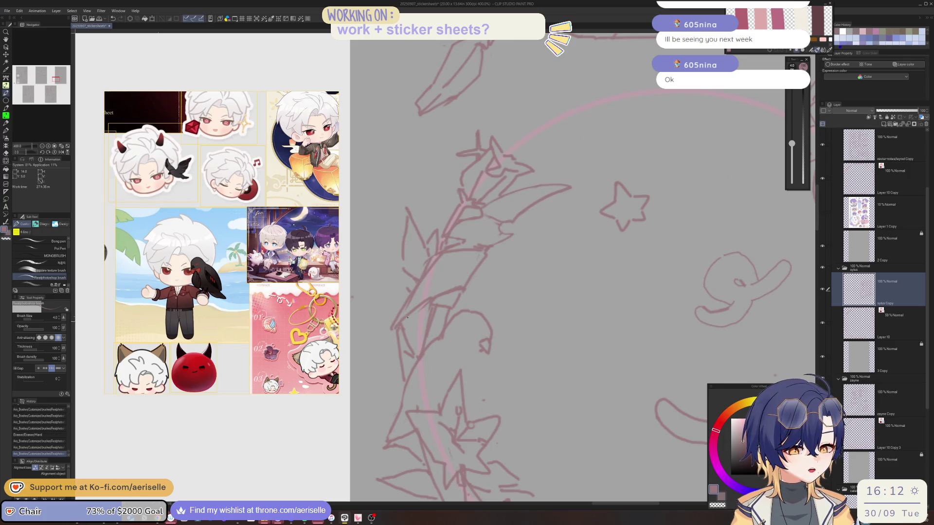
Clean up the left branch with small erased and redrawn marks, checking in mirrored view
key("h")
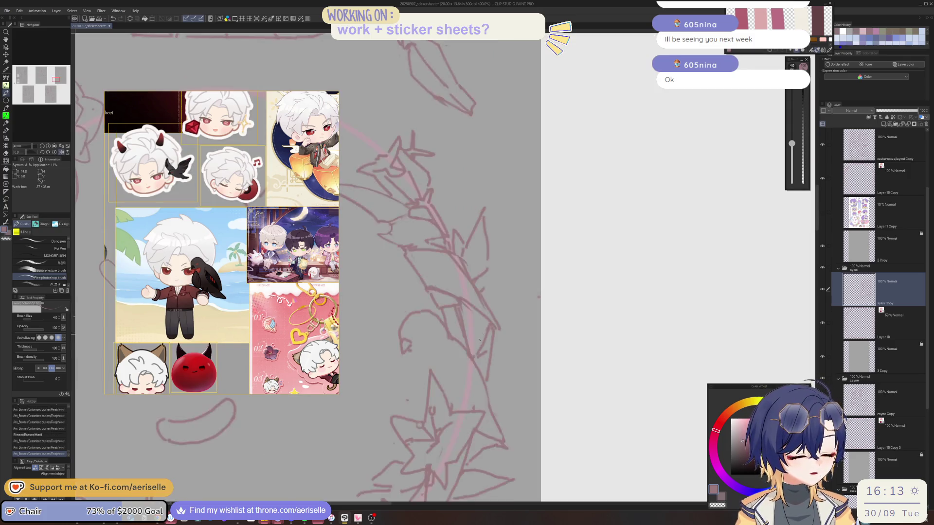
key("e")
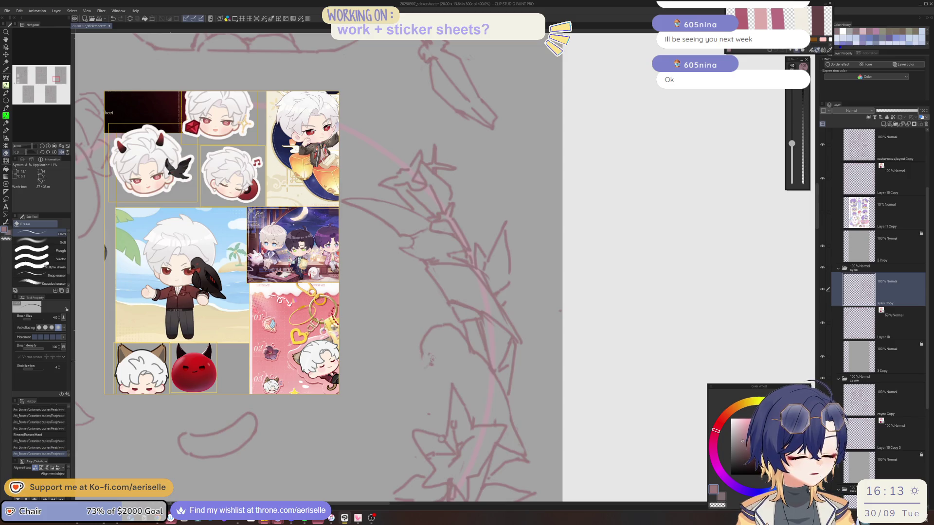
left_click(427, 362)
key("p")
left_click(434, 359)
key("ctrl+z")
left_click(433, 363)
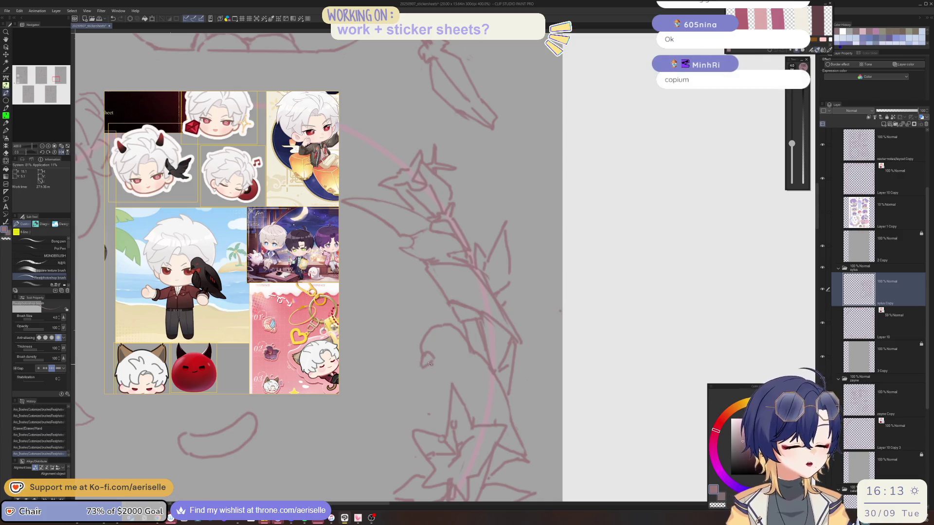
left_click(433, 368)
left_click(432, 368)
left_click(448, 344)
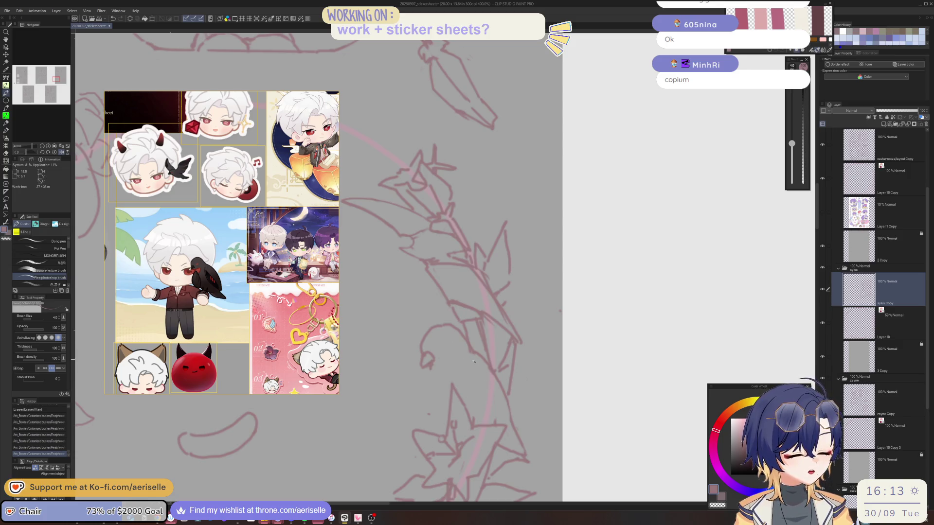
Draw the crow's outline and body lines on the left branch, checking it mirrored
mouse_move(461, 364)
left_mouse_down()
mouse_move(471, 411)
mouse_move(513, 415)
mouse_move(506, 399)
left_mouse_up()
key("e")
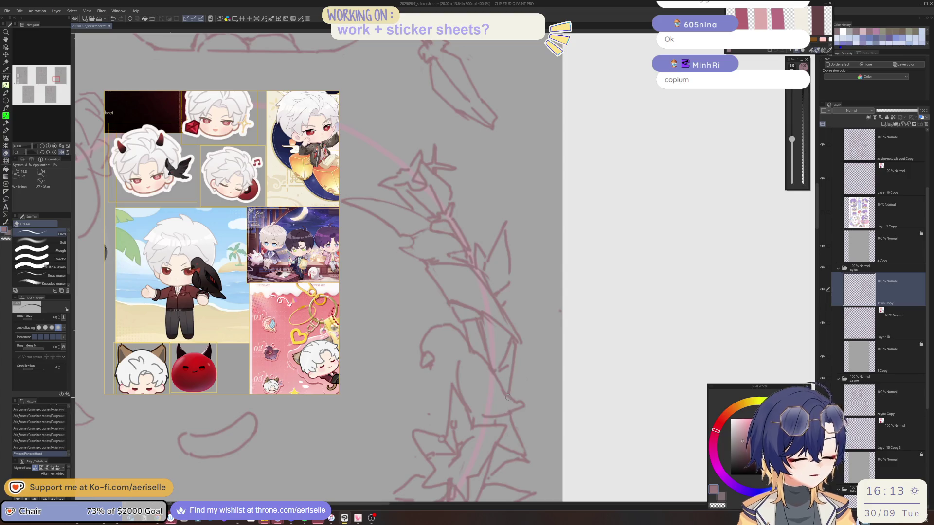
key("b")
left_click_drag(431, 369, 438, 418)
key("h")
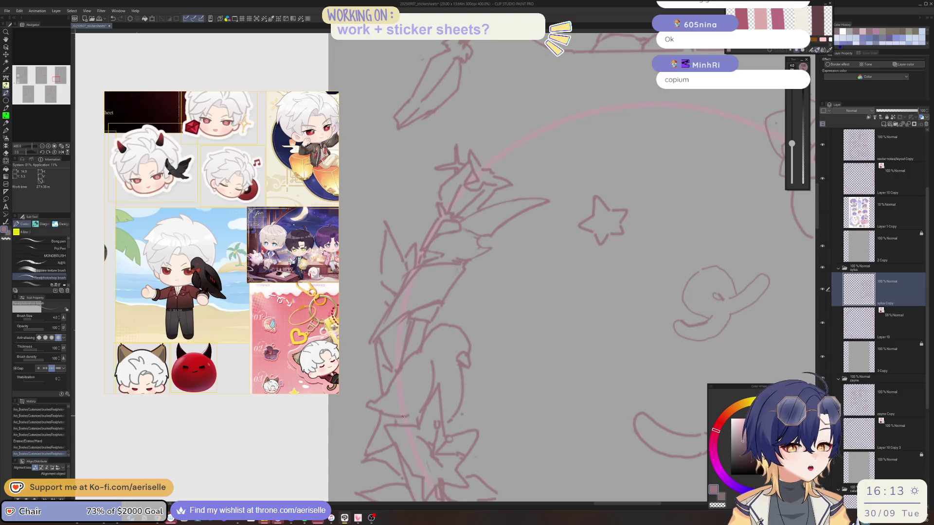
key("h")
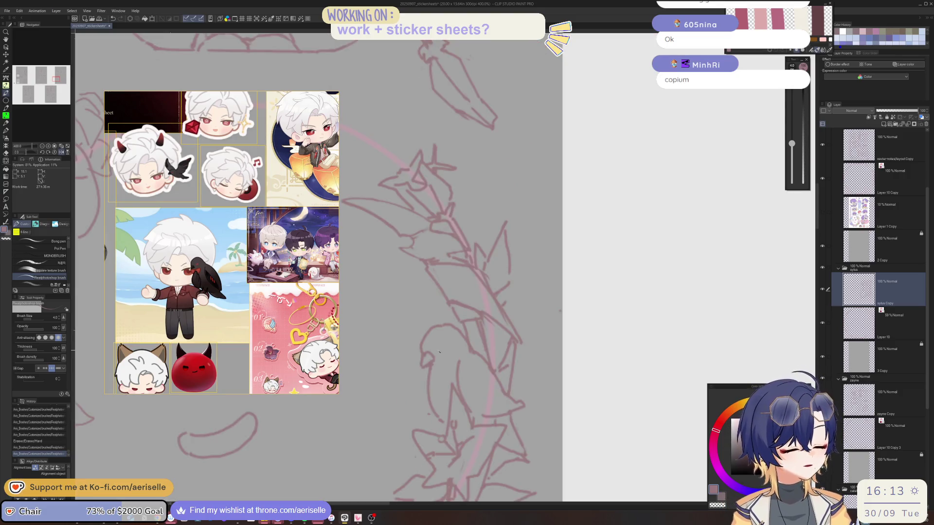
mouse_move(439, 352)
left_mouse_down()
mouse_move(424, 346)
mouse_move(423, 354)
left_mouse_up()
key("e")
key("p")
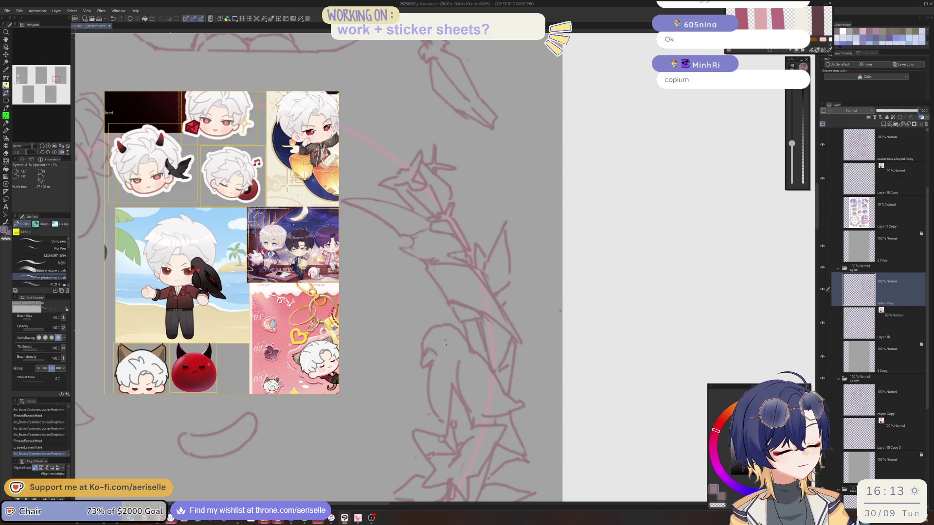
left_click(447, 342)
Try a short stroke near the crow, undo and restore it, and refine the outline
scroll(447, 342, "down", 3)
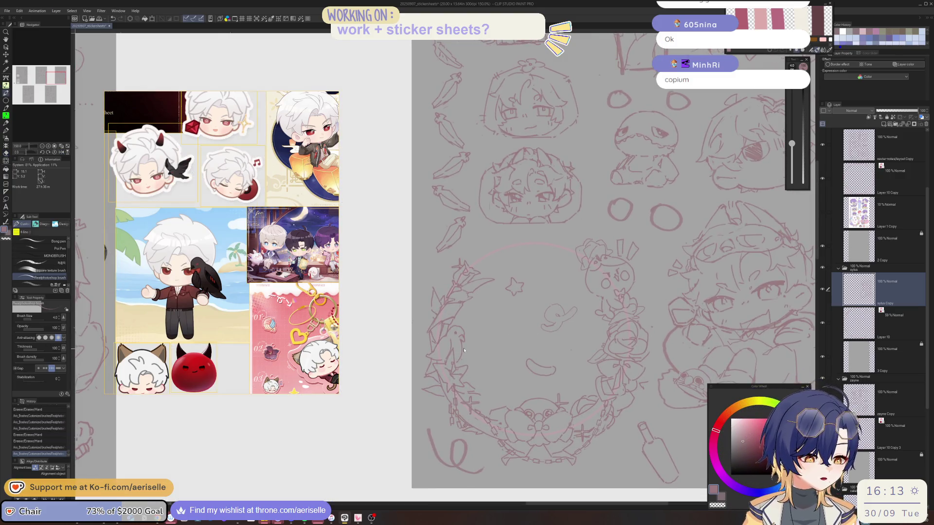
scroll(464, 349, "up", 3)
left_click_drag(462, 350, 460, 372)
key("ctrl+z")
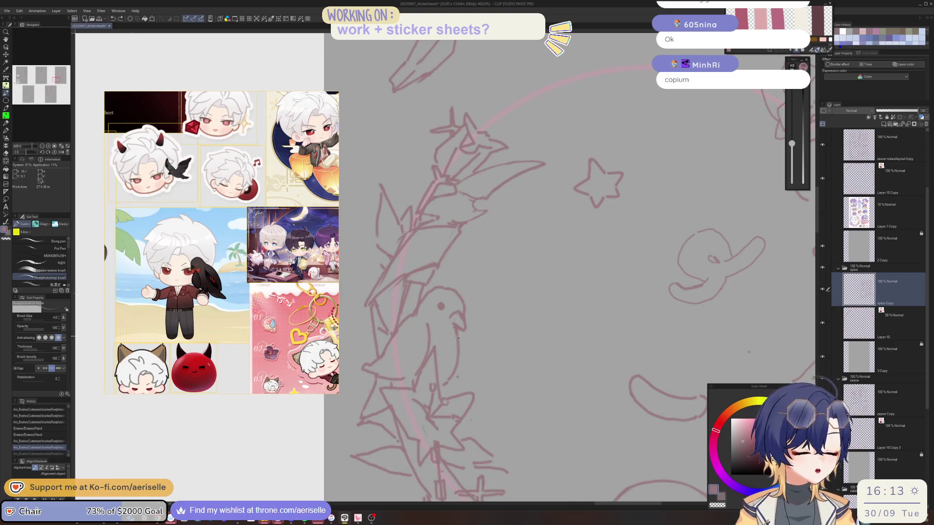
key("ctrl+y")
key("h")
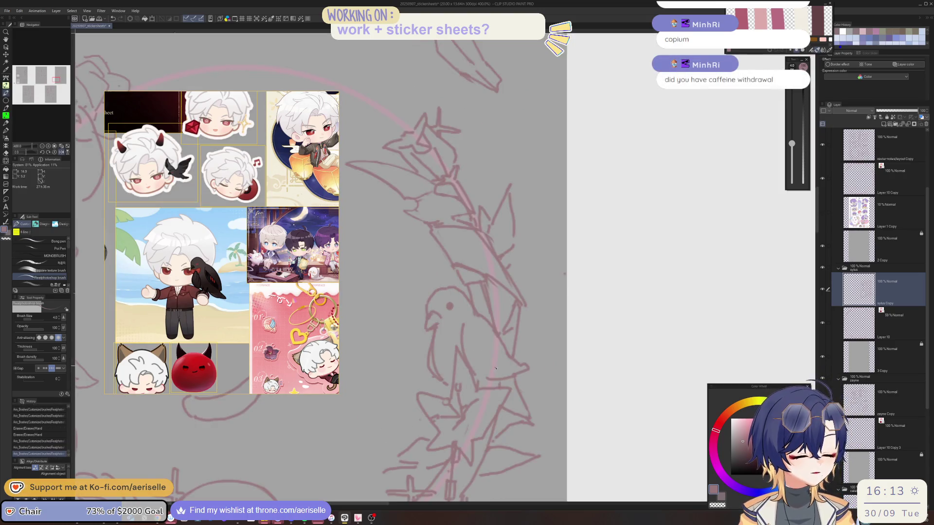
left_click_drag(479, 381, 494, 383)
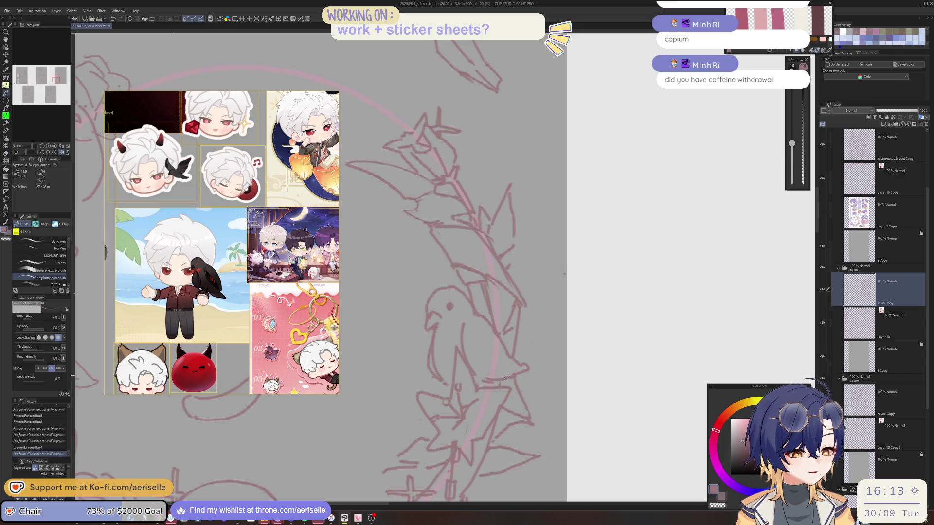
Rotate the view, try the crow's neck line, undo recent strokes, and redraw a short stroke
key("asciicircum")
mouse_move(428, 340)
left_mouse_down()
mouse_move(432, 387)
mouse_move(442, 391)
mouse_move(428, 369)
mouse_move(476, 363)
left_mouse_up()
key("ctrl+z")
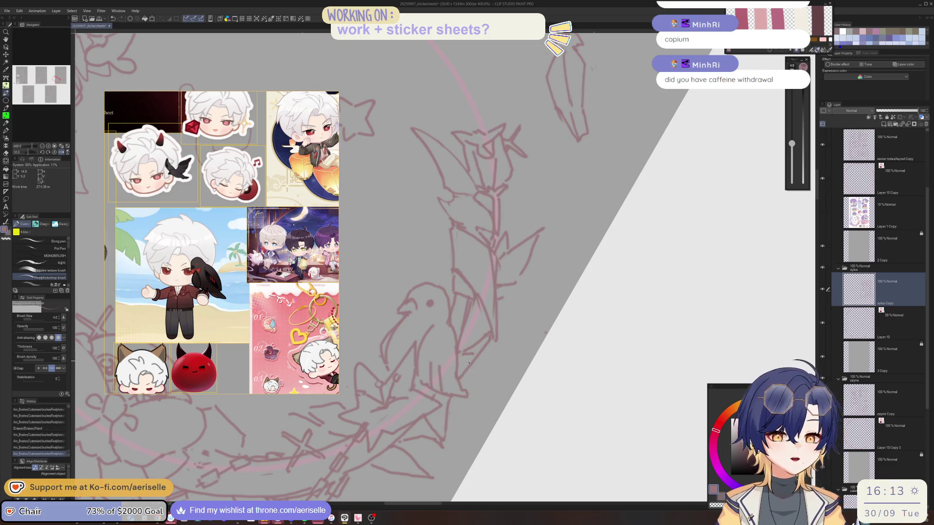
key("ctrl+z")
key("ctrl+z")
left_click_drag(425, 251, 417, 343)
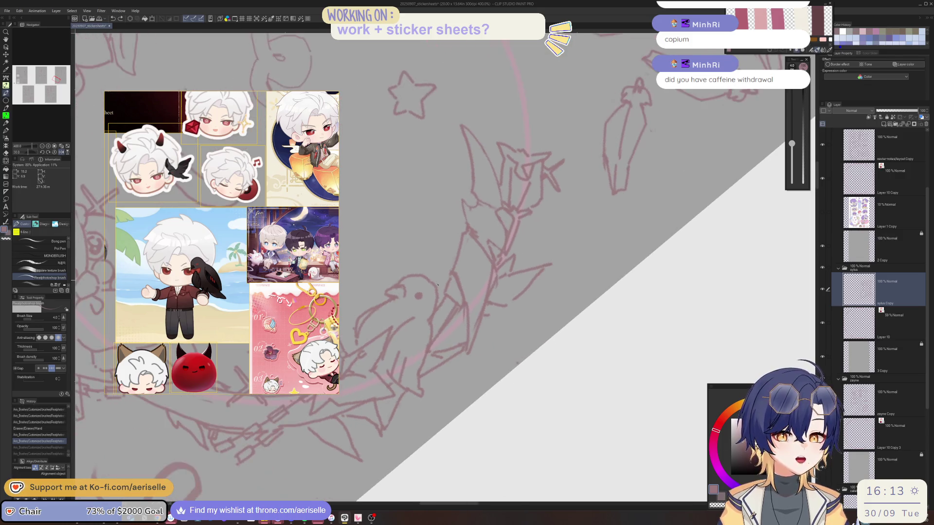
key("ctrl+z")
key("ctrl+z")
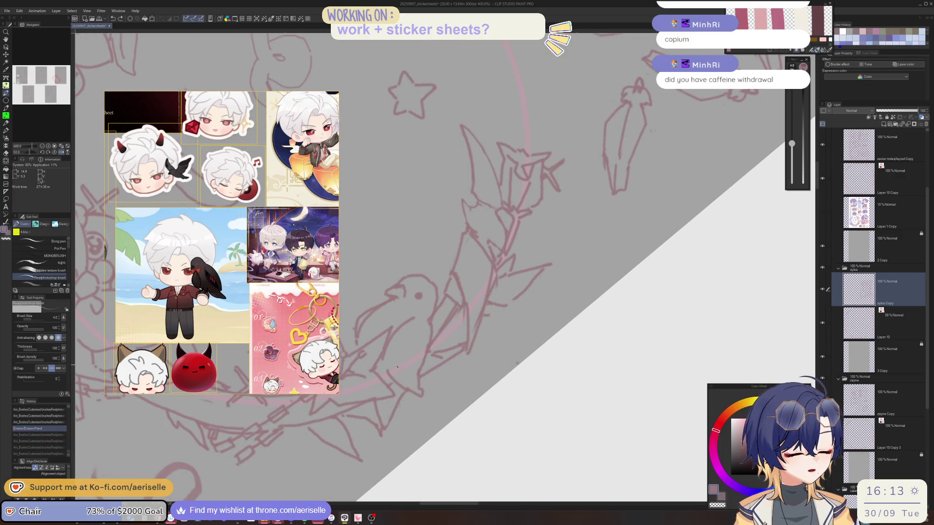
left_click_drag(415, 385, 416, 364)
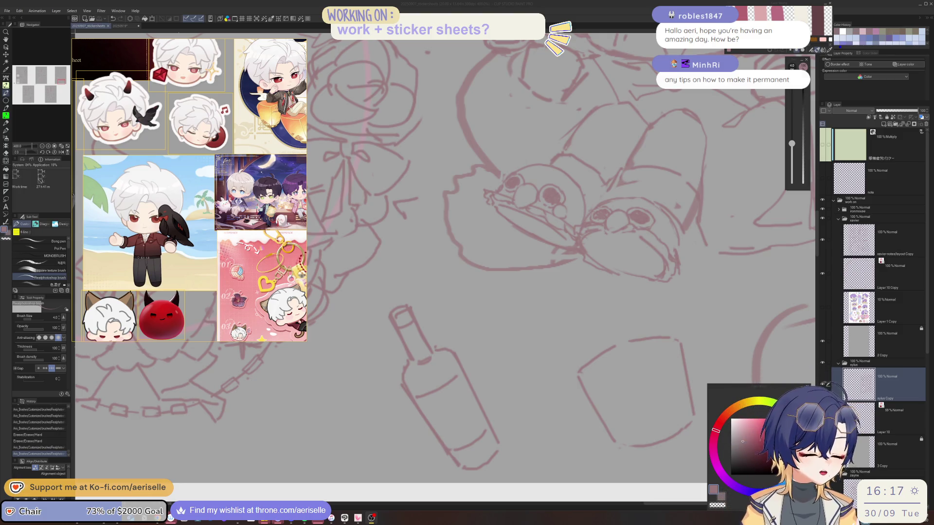
Zoom out and pan across the canvas toward the wreath sticker sheet
left_click(482, 208)
scroll(482, 208, "down", 3)
scroll(482, 207, "down", 2)
mouse_move(516, 340)
left_mouse_down()
mouse_move(544, 392)
mouse_move(644, 258)
left_mouse_up()
left_click_drag(616, 230, 594, 326)
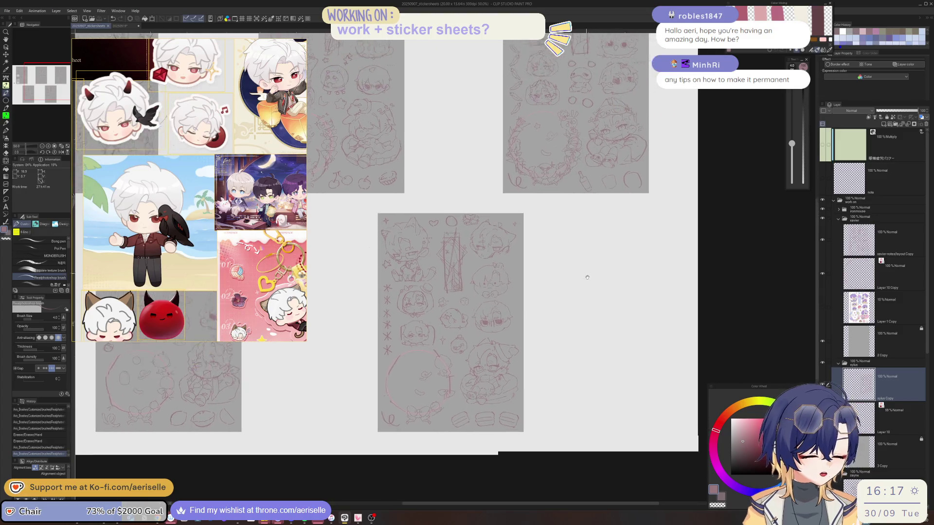
Undo a short test stroke, then zoom and pan until all four sticker sheets fit on screen
scroll(527, 193, "up", 5)
left_click_drag(426, 253, 472, 232)
key("ctrl+z")
key("ctrl+z")
scroll(541, 213, "down", 5)
scroll(541, 213, "down", 5)
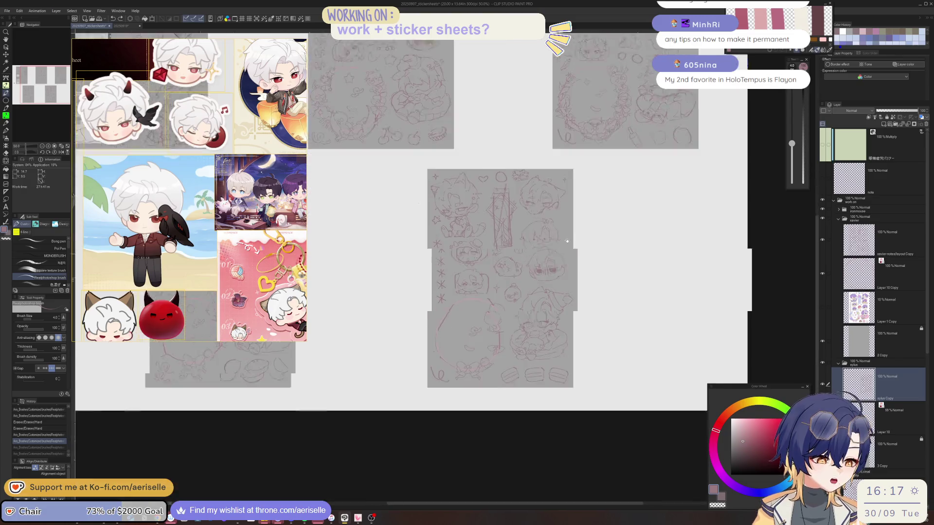
left_click_drag(385, 334, 582, 340)
scroll(582, 340, "up", 2)
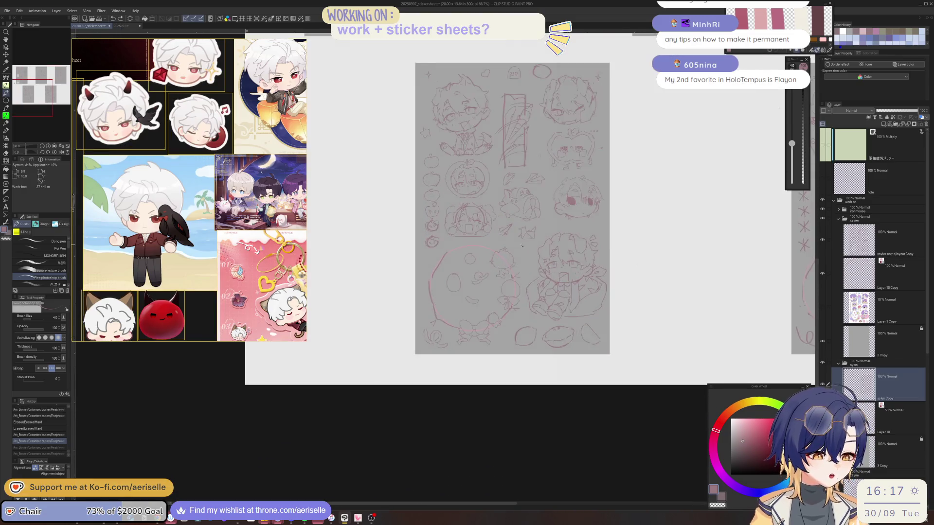
scroll(581, 340, "up", 3)
scroll(581, 340, "down", 5)
mouse_move(749, 209)
left_mouse_down()
mouse_move(628, 326)
mouse_move(466, 323)
left_mouse_up()
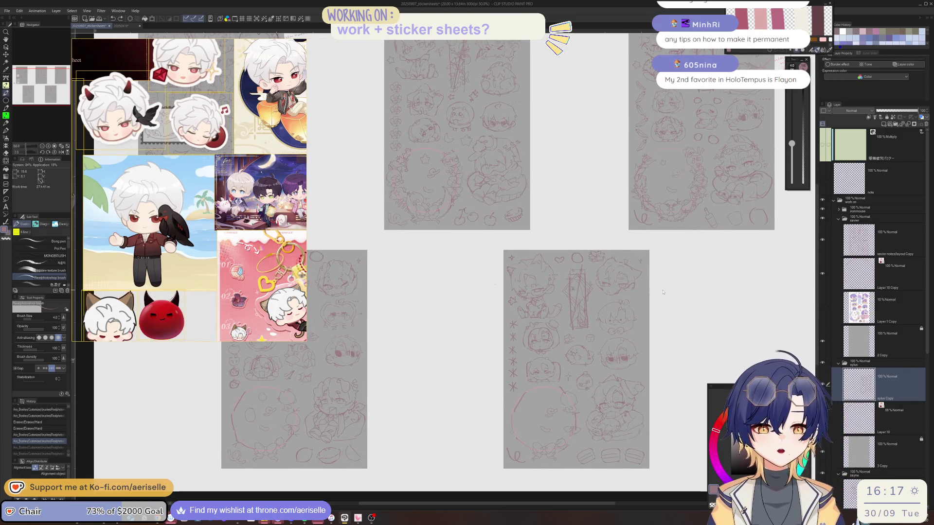
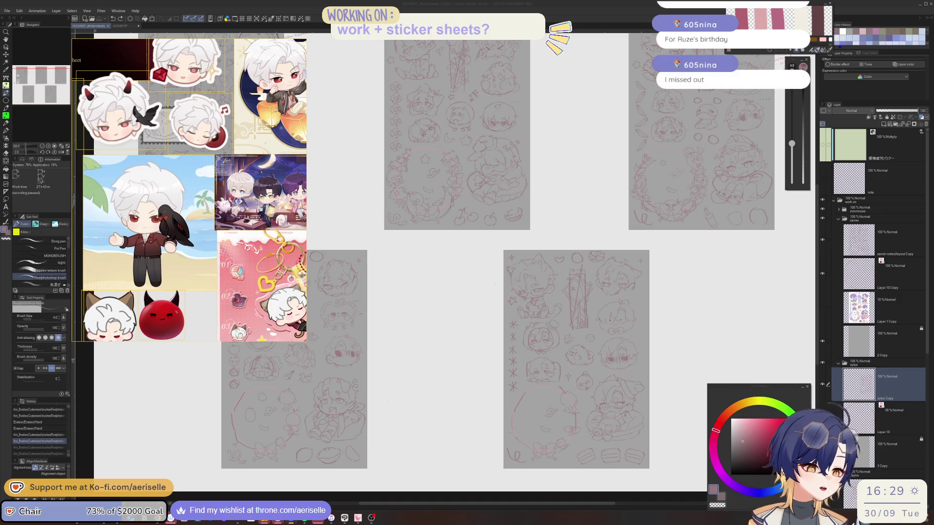
Zoom into the right sheet's wreath, add a short stroke, erase a stray mark and add more strokes
mouse_move(663, 213)
left_mouse_down()
mouse_move(553, 321)
mouse_move(538, 358)
left_mouse_up()
scroll(530, 301, "up", 5)
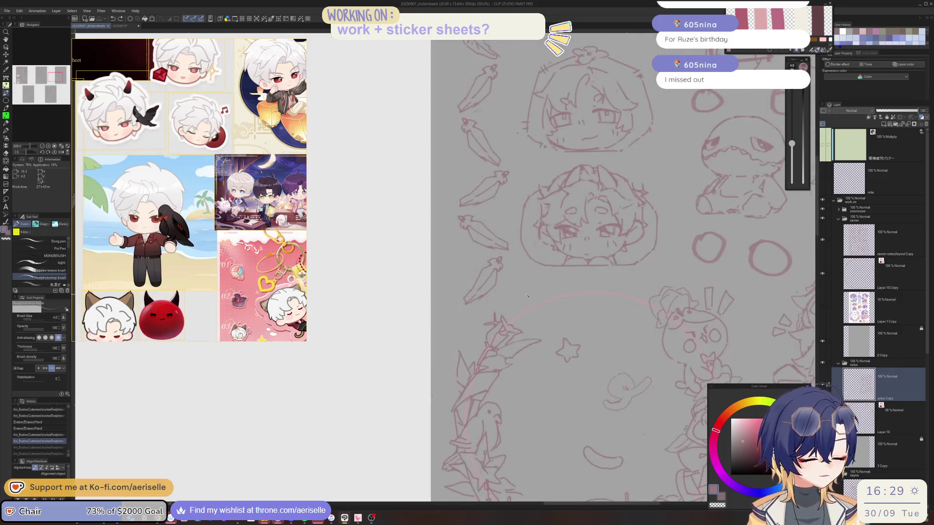
mouse_move(500, 312)
left_mouse_down()
mouse_move(499, 323)
mouse_move(512, 319)
left_mouse_up()
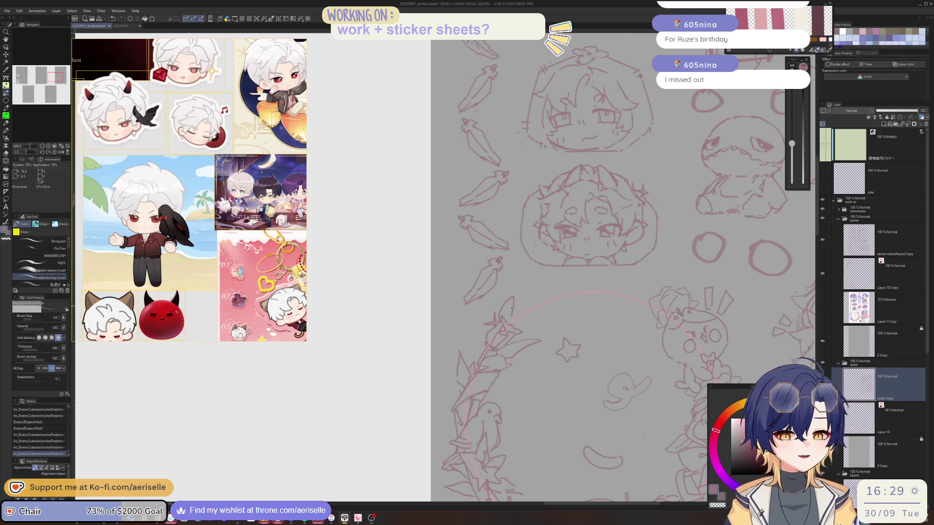
scroll(222, 256, "down", 2)
scroll(222, 256, "down", 1)
scroll(222, 256, "up", 2)
scroll(233, 272, "up", 1)
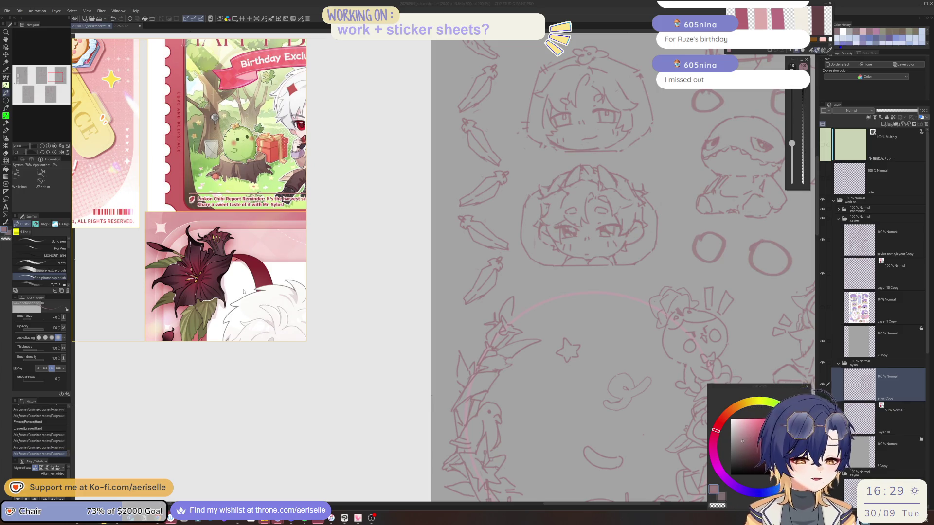
mouse_move(505, 305)
left_mouse_down()
mouse_move(501, 316)
mouse_move(525, 296)
mouse_move(518, 311)
mouse_move(517, 297)
left_mouse_up()
left_click_drag(513, 307, 518, 298)
Add a few small marks and strokes to the lower part of the wreath sketch
scroll(689, 337, "down", 2)
scroll(689, 337, "down", 2)
left_click_drag(689, 337, 657, 324)
scroll(496, 384, "up", 1)
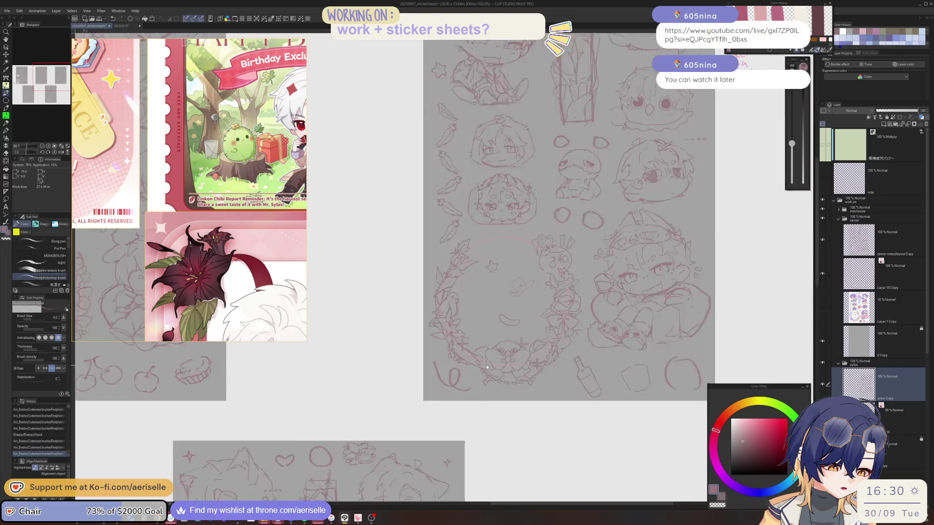
scroll(487, 360, "up", 1)
left_click_drag(468, 373, 476, 378)
left_click_drag(477, 379, 481, 377)
Zoom out and reposition the view so all the sticker sheets are visible
scroll(492, 371, "down", 1)
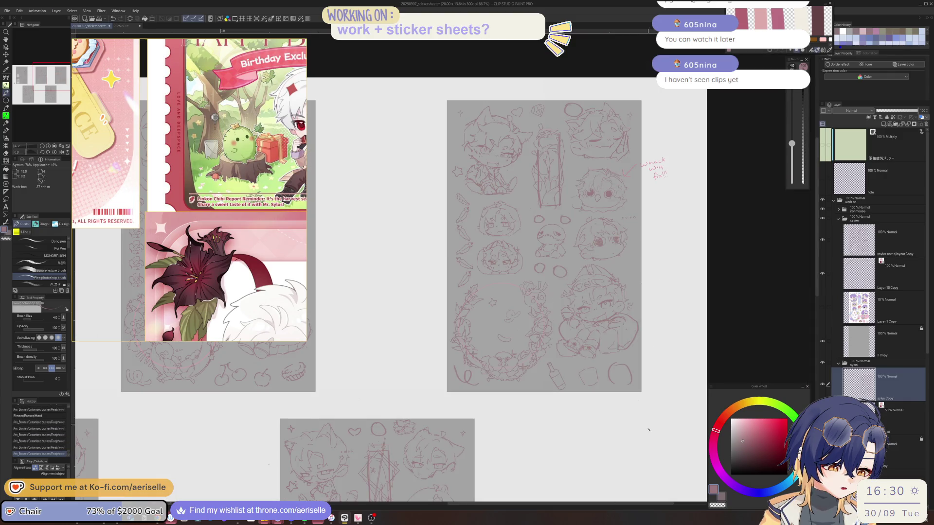
scroll(493, 371, "down", 1)
scroll(701, 431, "down", 1)
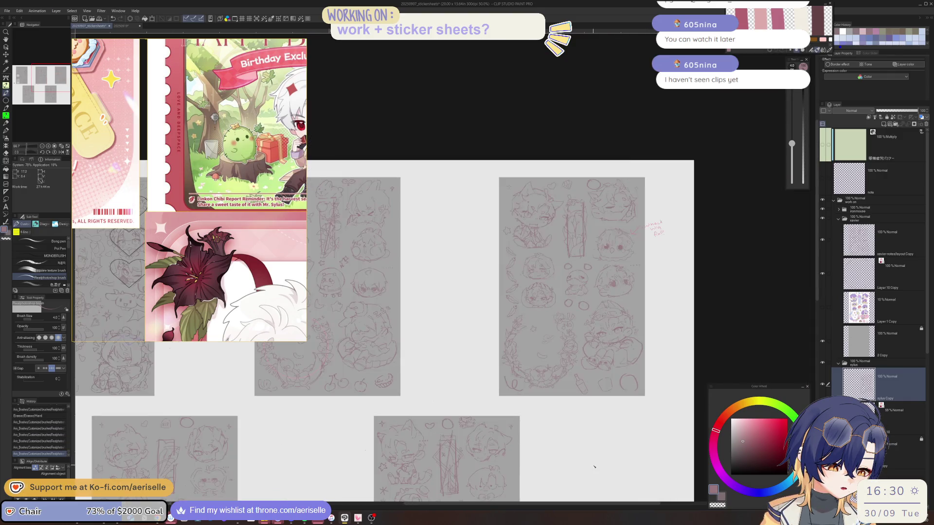
mouse_move(636, 439)
left_mouse_down()
mouse_move(681, 423)
mouse_move(660, 403)
left_mouse_up()
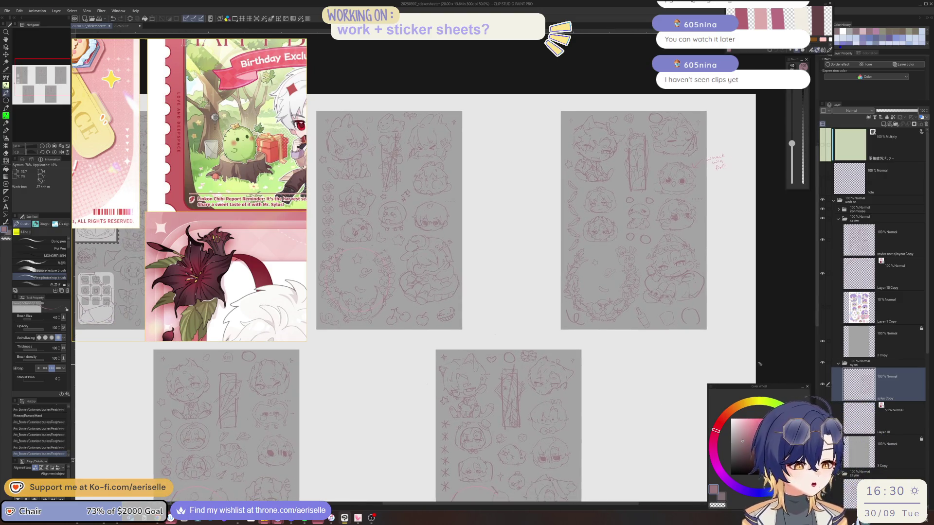
left_click_drag(635, 436, 697, 347)
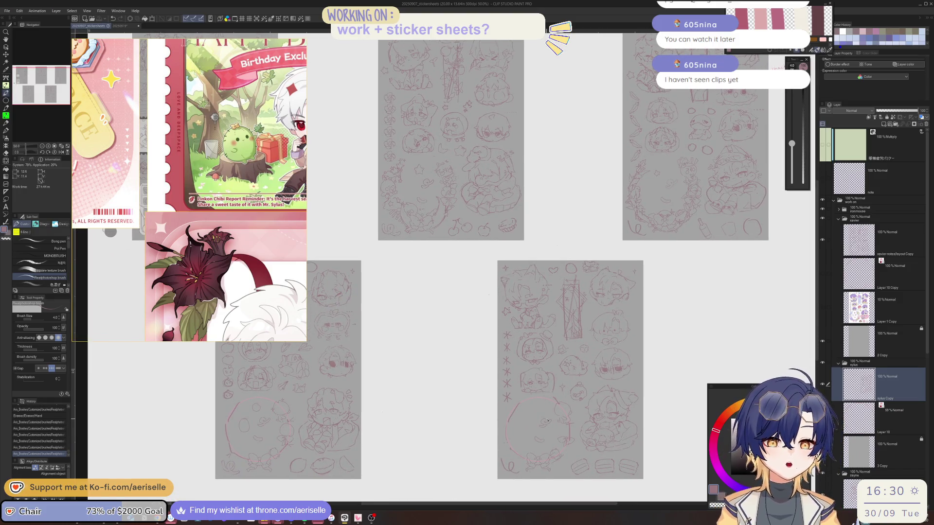
mouse_move(488, 441)
left_mouse_down()
mouse_move(674, 392)
mouse_move(539, 384)
left_mouse_up()
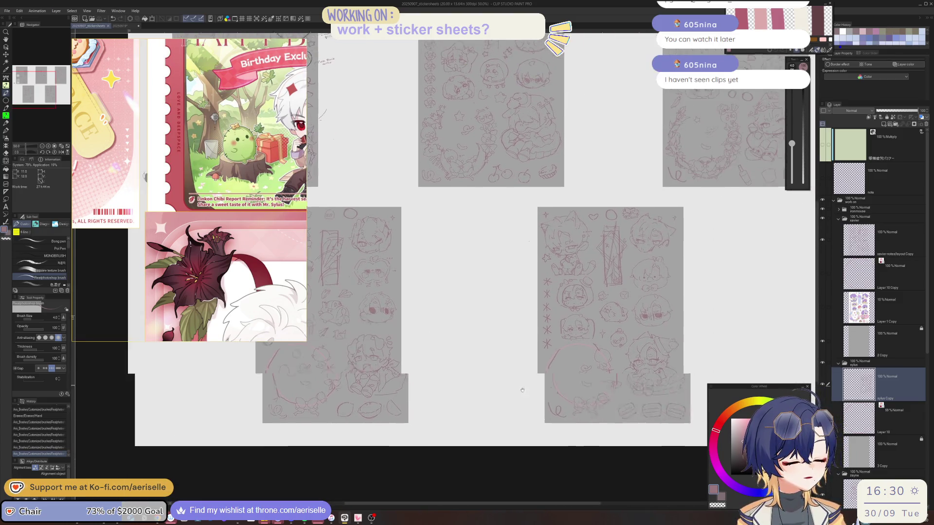
scroll(539, 384, "up", 3)
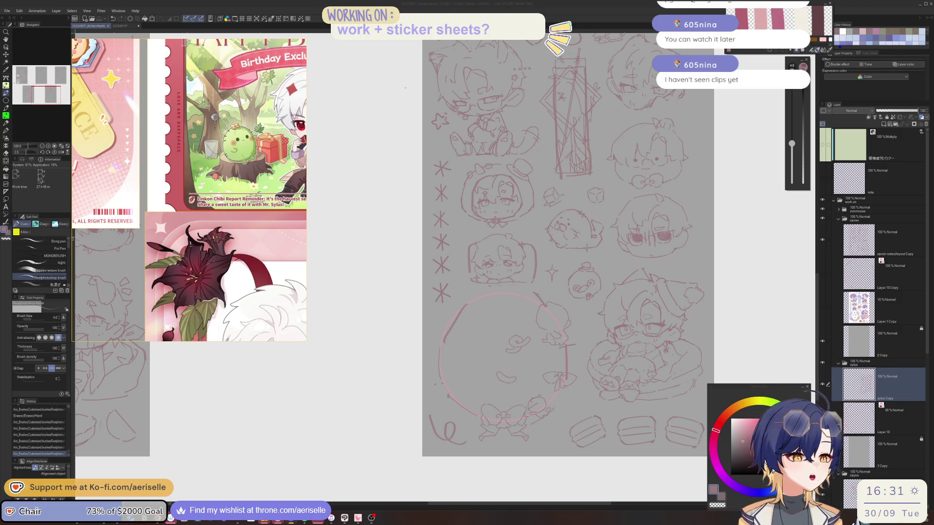
Erase the stray lines and small sketch inside the bottom-left circle frame
mouse_move(547, 313)
left_mouse_down()
mouse_move(435, 381)
mouse_move(577, 312)
mouse_move(557, 302)
left_mouse_up()
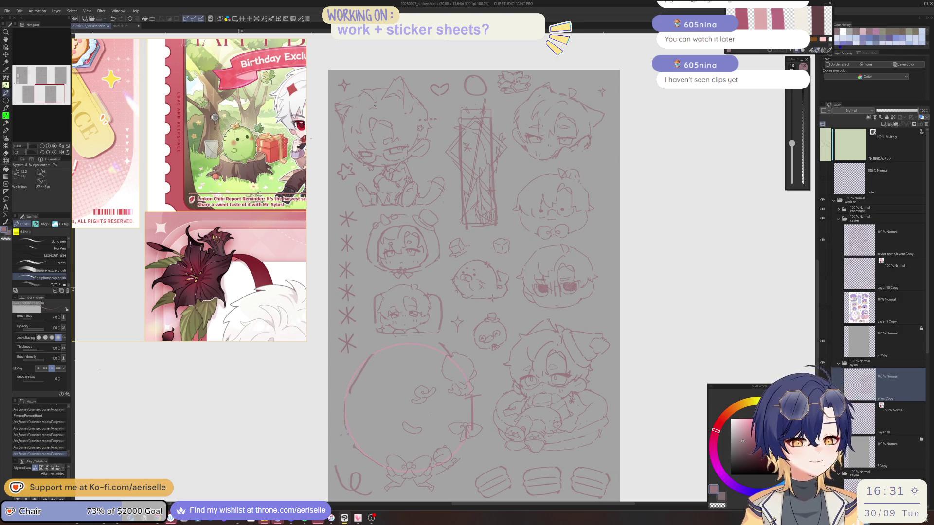
scroll(189, 190, "down", 3)
scroll(189, 190, "down", 3)
scroll(189, 189, "down", 3)
scroll(189, 189, "down", 3)
scroll(214, 193, "up", 3)
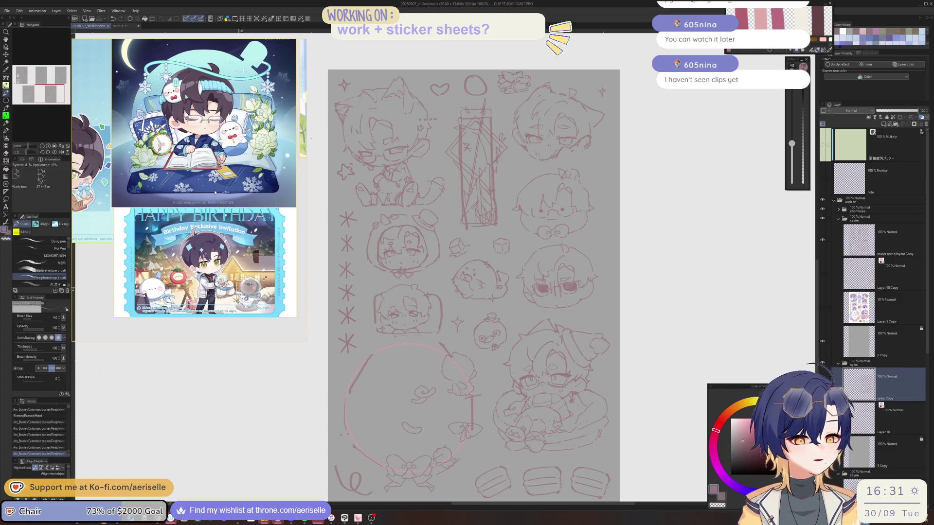
left_click_drag(529, 407, 549, 293)
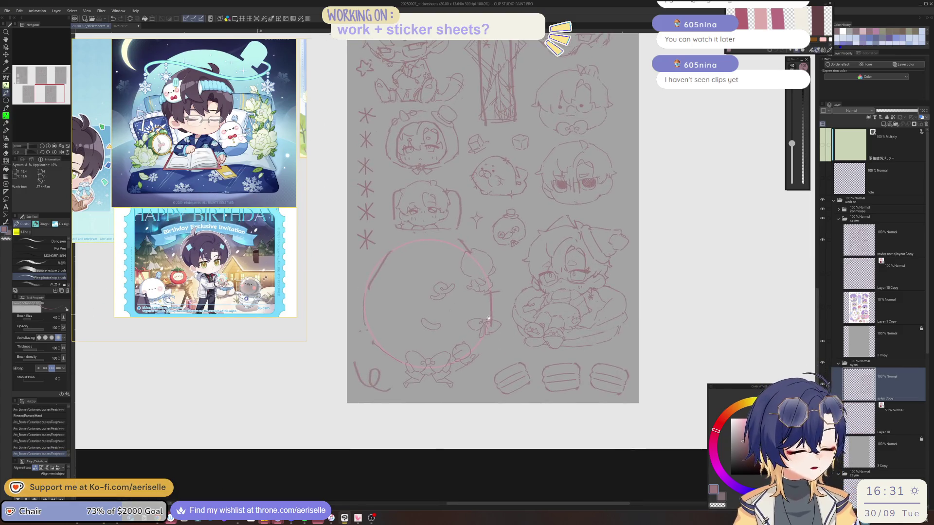
scroll(460, 326, "up", 5)
key("e")
mouse_move(477, 392)
left_mouse_down()
mouse_move(471, 370)
mouse_move(467, 448)
left_mouse_up()
left_click(471, 367, "ctrl+shift")
scroll(543, 387, "down", 5)
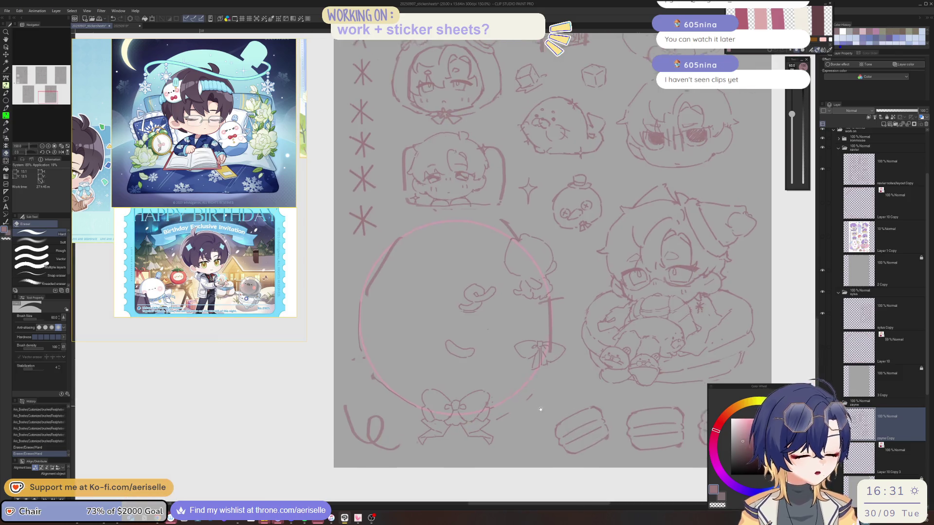
scroll(560, 377, "up", 2)
Flip the canvas and draw a short dash stroke beside the bow, undoing a mistake
key("h")
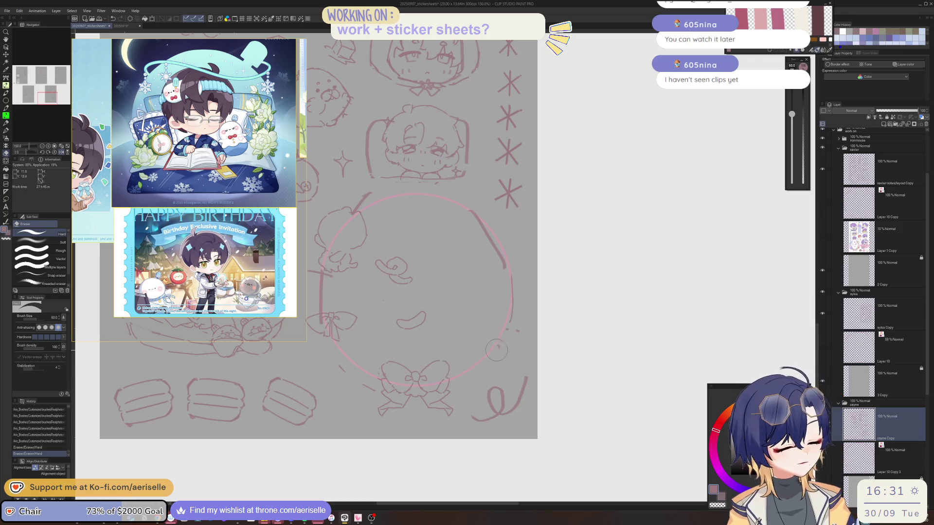
key("p")
mouse_move(458, 368)
left_mouse_down()
mouse_move(462, 377)
mouse_move(491, 351)
mouse_move(455, 370)
mouse_move(460, 386)
mouse_move(491, 353)
left_mouse_up()
key("e")
key("p")
key("ctrl+z")
key("e")
key("p")
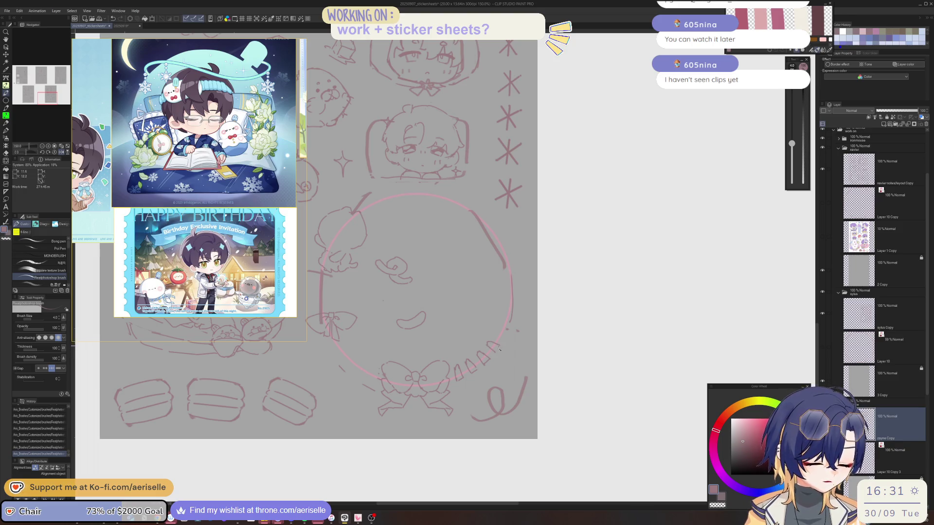
Lasso the dash marks beside the bow and rotate them to follow the circle
key("m")
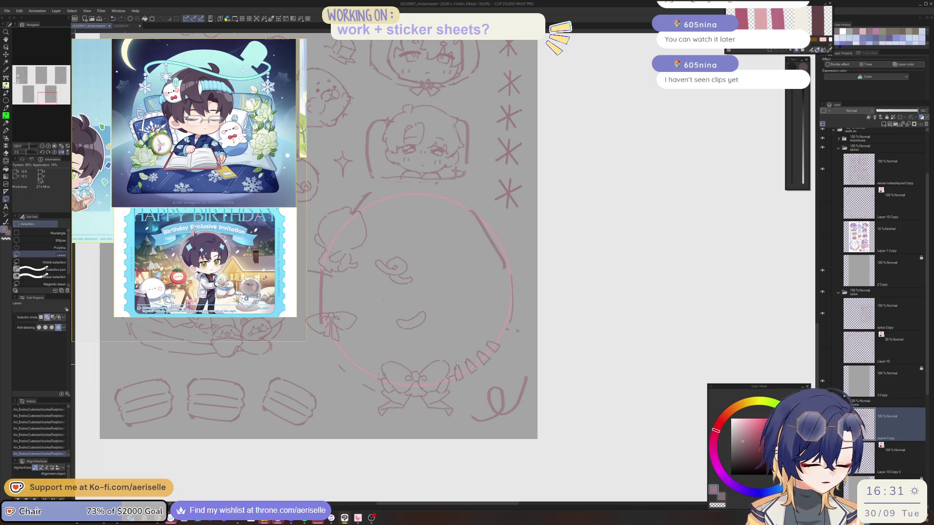
left_click_drag(495, 370, 486, 377)
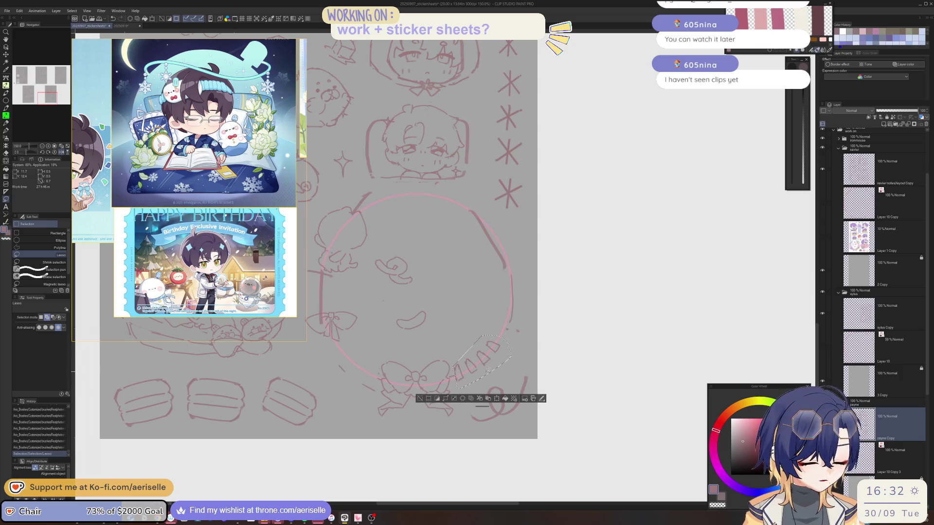
key("k")
key("ctrl+t")
left_click_drag(466, 399, 461, 405)
left_click(461, 406)
key("ctrl+d")
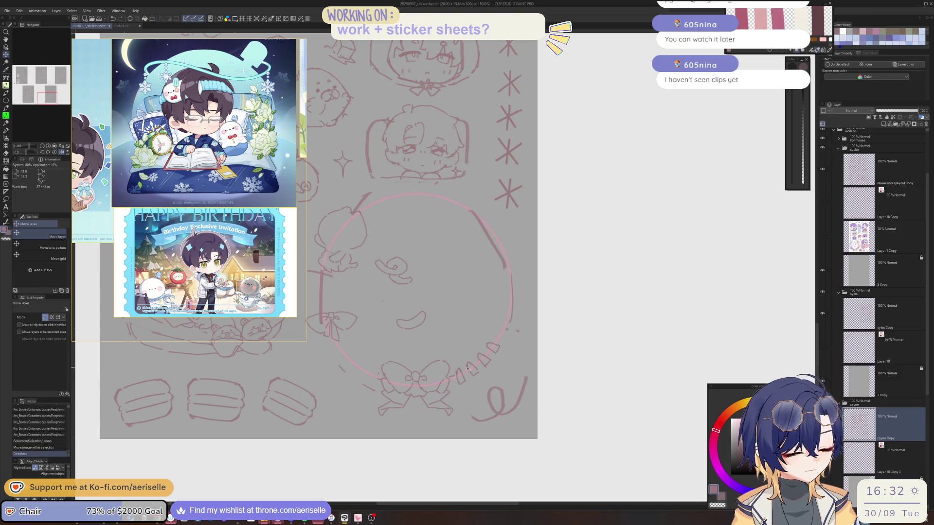
scroll(486, 360, "up", 3)
key("b")
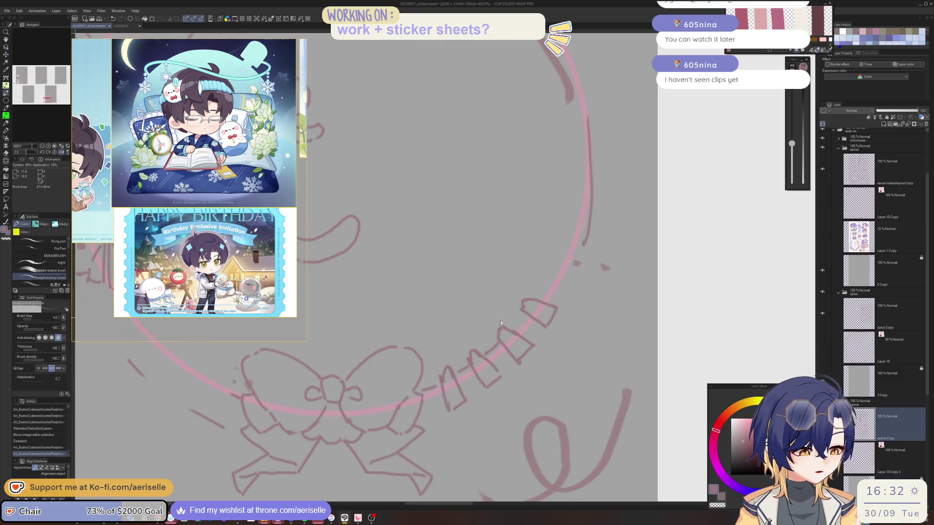
Select the dash marks again and shift them slightly along the circle's rim
key("m")
mouse_move(492, 318)
left_mouse_down()
mouse_move(521, 288)
mouse_move(506, 302)
left_mouse_up()
left_click_drag(495, 352, 446, 383)
key("ctrl+d")
key("b")
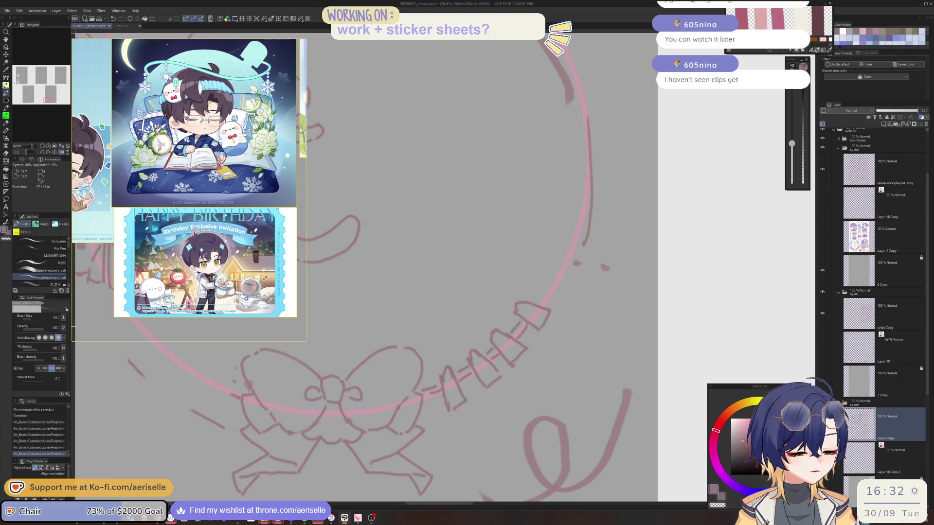
Unflip the canvas, zoom in on the lower-left circle frame and sketch a pointed leaf bud
scroll(519, 324, "down", 7)
left_click_drag(610, 273, 563, 338)
key("h")
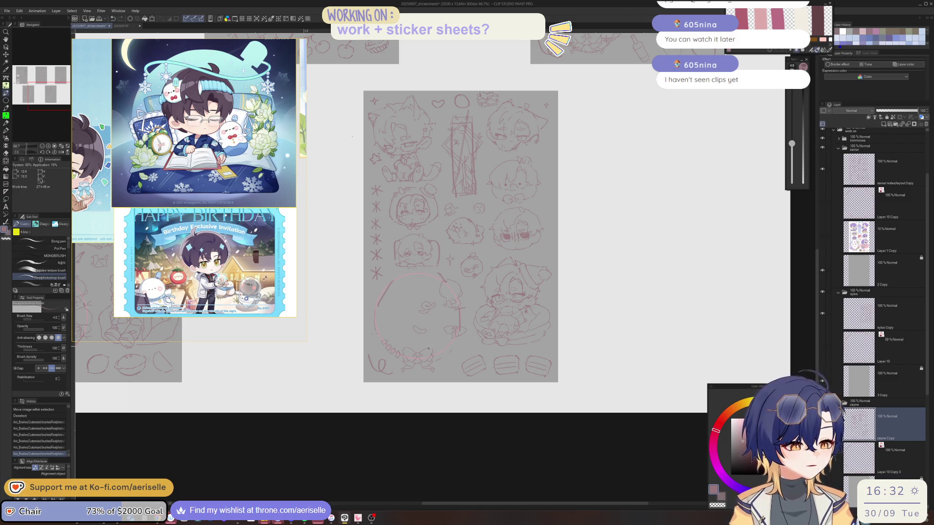
scroll(423, 356, "up", 2)
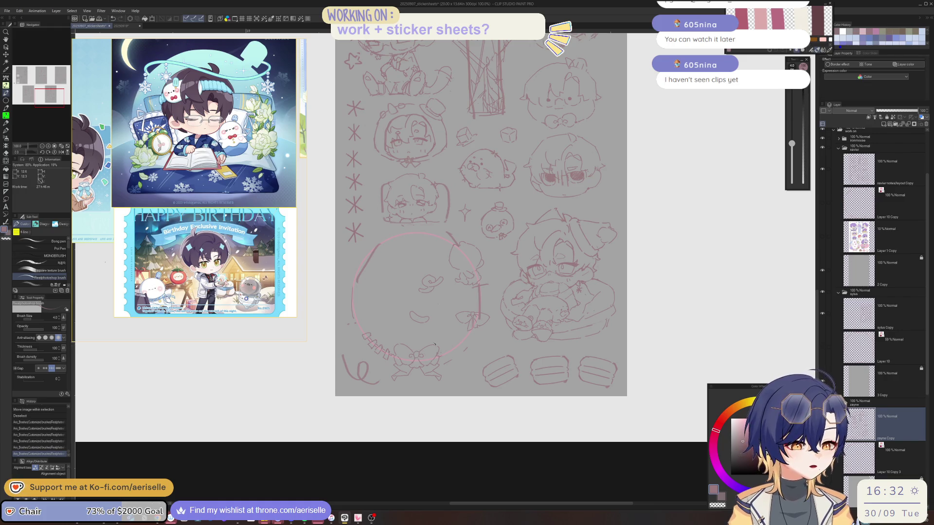
left_click_drag(540, 345, 498, 341)
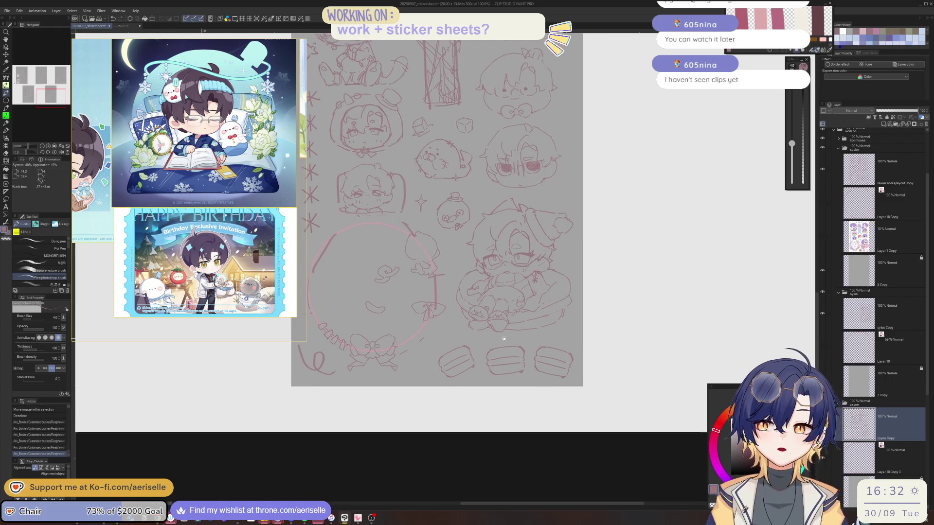
left_click_drag(473, 330, 519, 360)
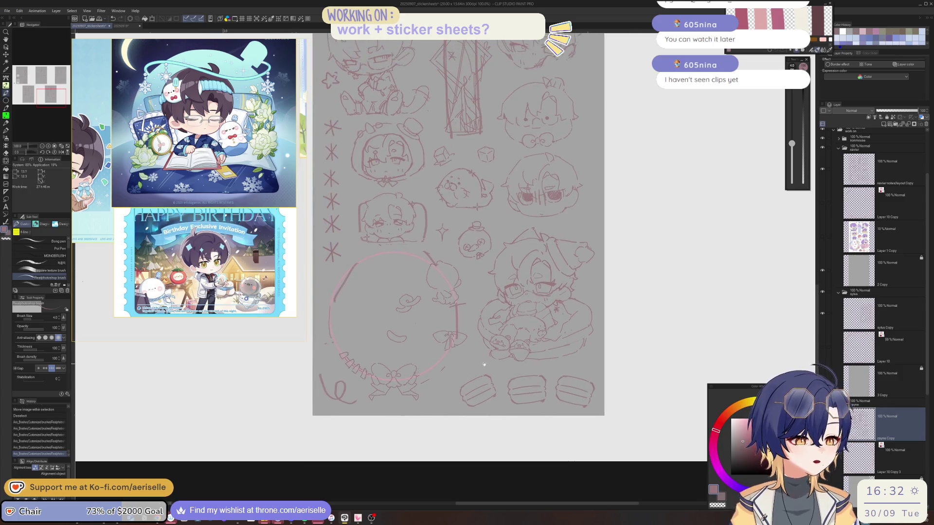
scroll(362, 358, "up", 2)
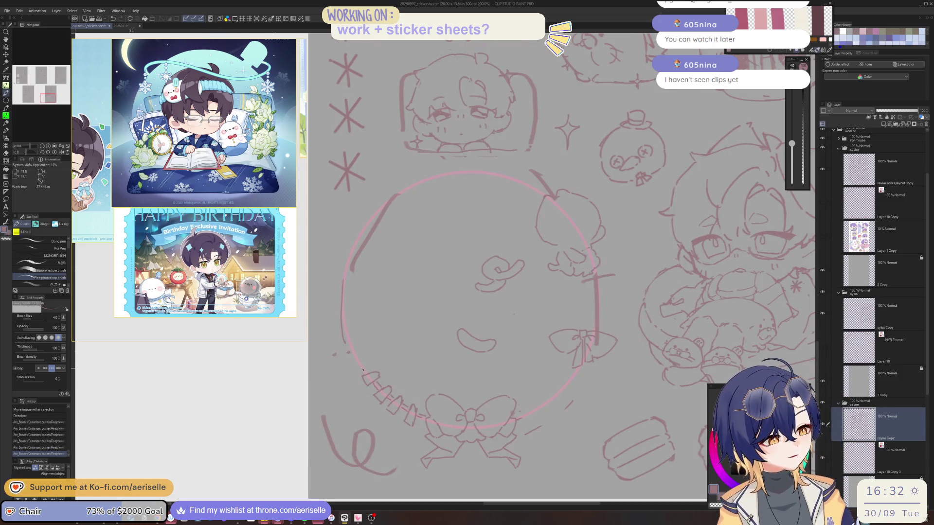
left_click(363, 358)
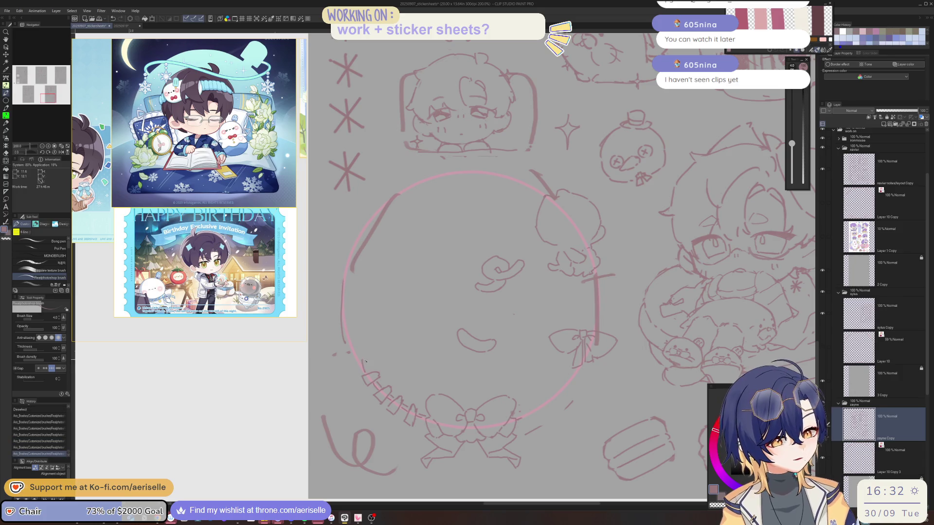
mouse_move(359, 359)
left_mouse_down()
mouse_move(357, 335)
mouse_move(369, 341)
left_mouse_up()
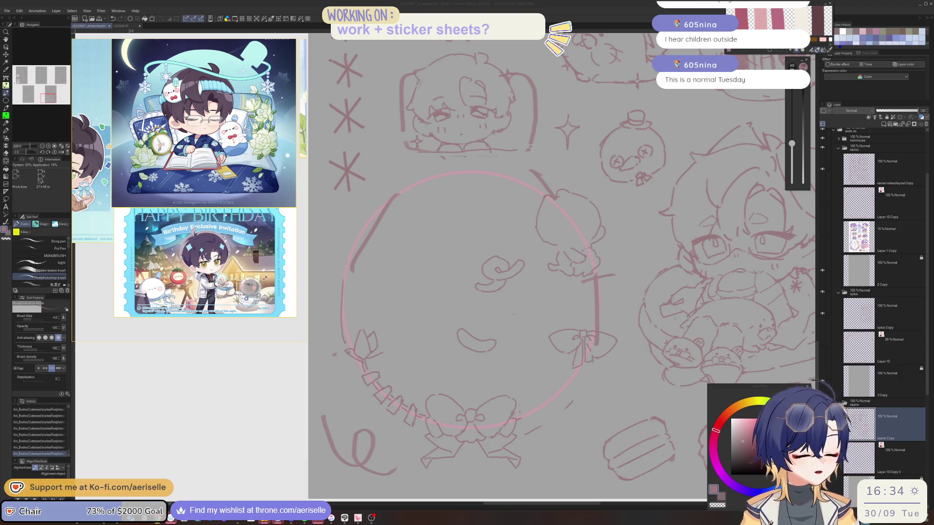
Zoom in on the frame, flip the canvas to check, and erase a stray bit of the bow outline
left_click(376, 320)
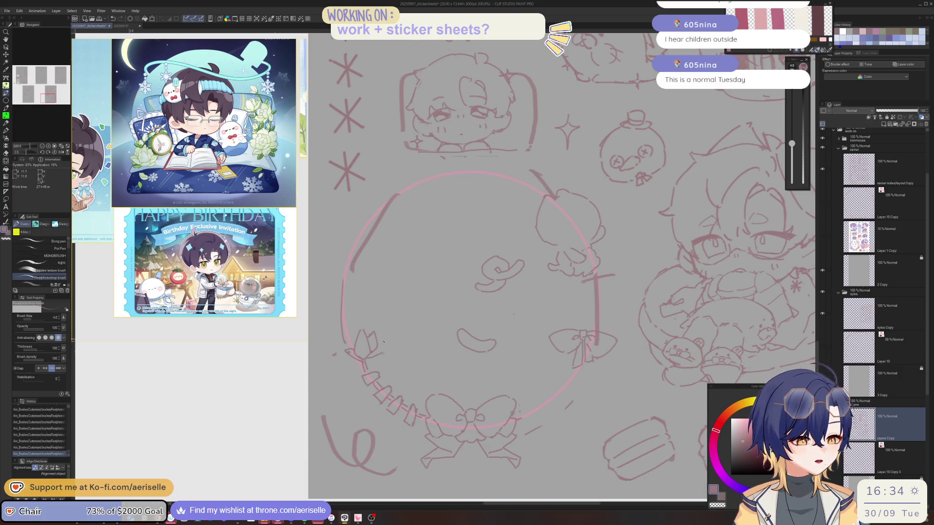
scroll(383, 341, "up", 3)
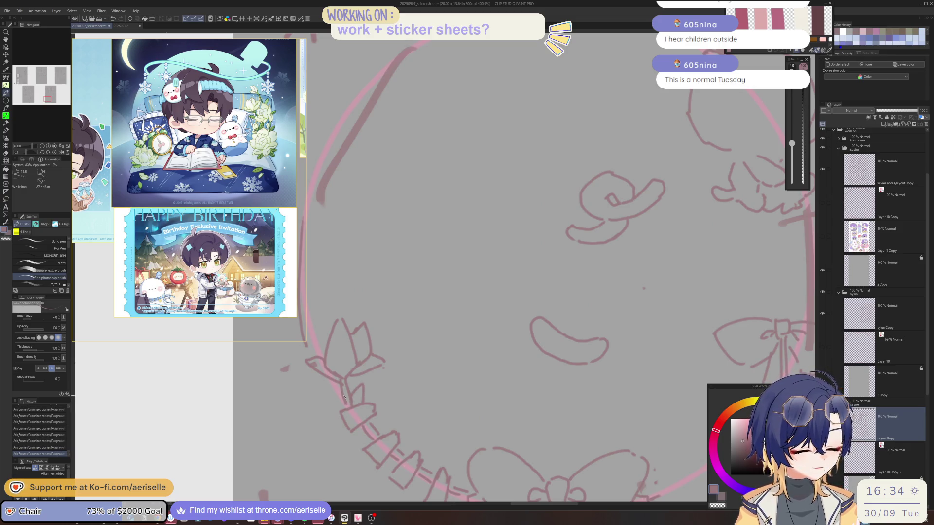
key("h")
scroll(350, 388, "down", 5)
key("h")
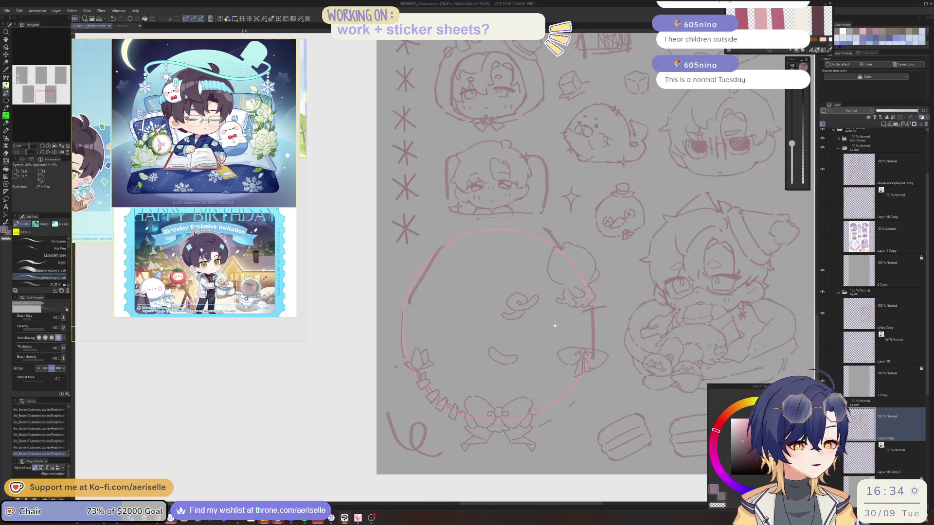
scroll(518, 321, "up", 2)
scroll(446, 412, "up", 2)
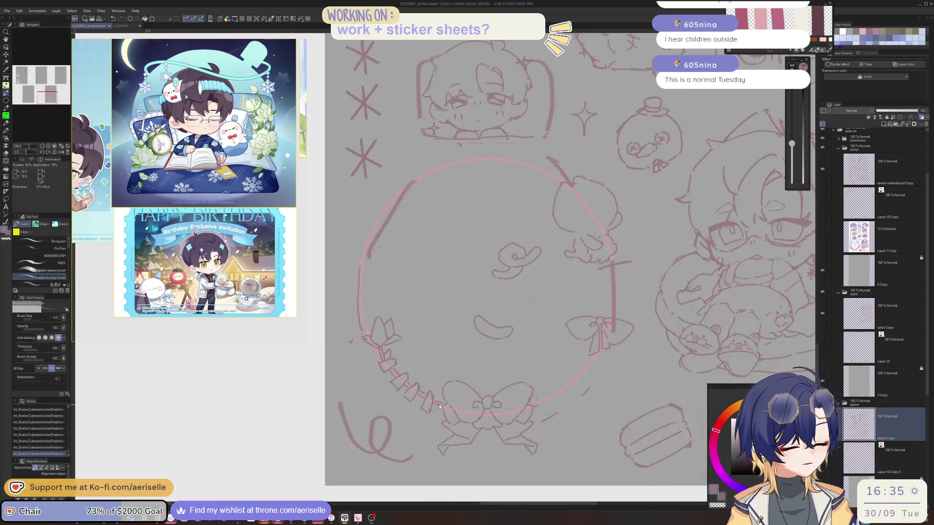
scroll(445, 412, "up", 2)
key("e")
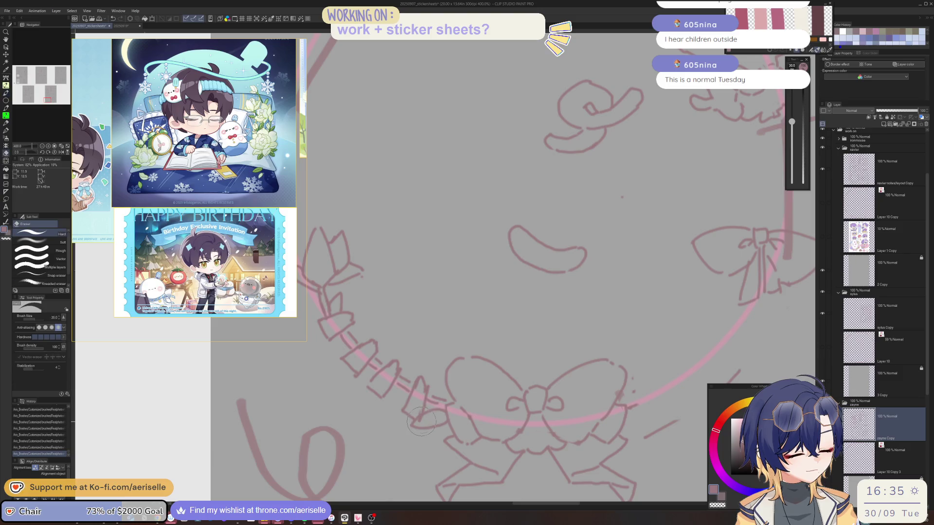
left_click_drag(420, 421, 448, 418)
key("p")
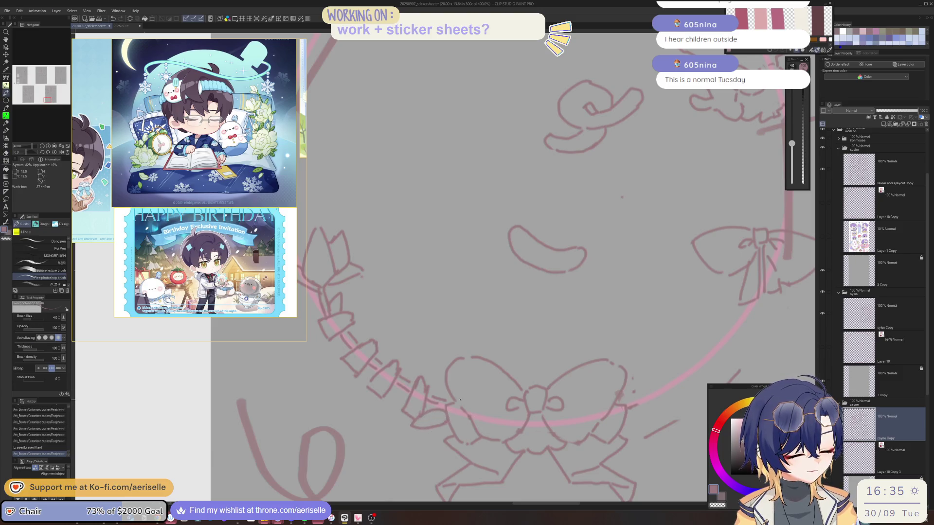
Touch up the wreath beside the bow, undoing a stray dab and replacing a small stray line
scroll(460, 400, "down", 3)
scroll(423, 340, "up", 3)
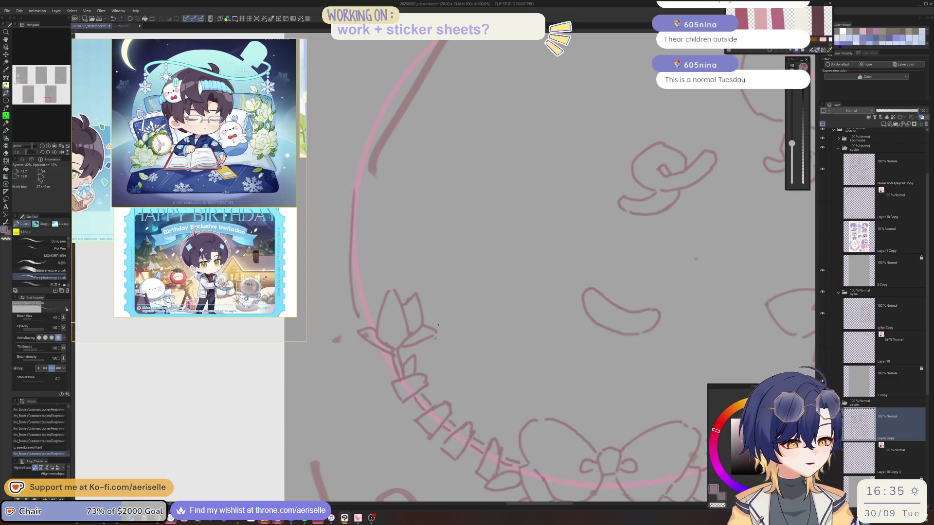
scroll(467, 336, "down", 3)
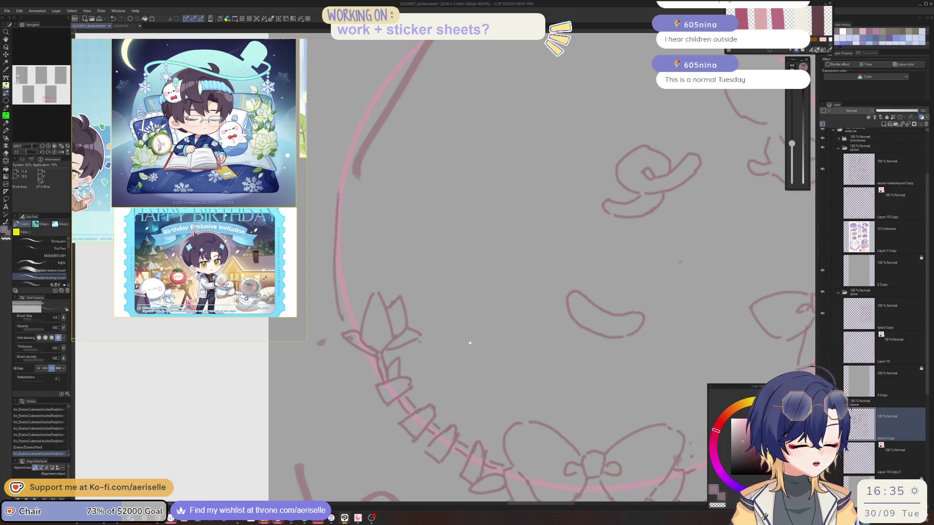
scroll(491, 329, "up", 2)
scroll(476, 355, "up", 2)
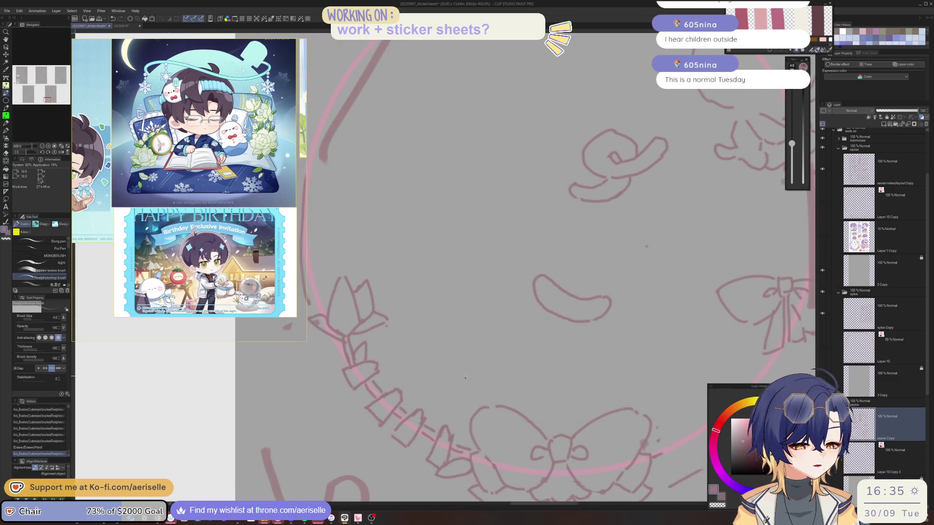
left_click(404, 384)
key("ctrl+z")
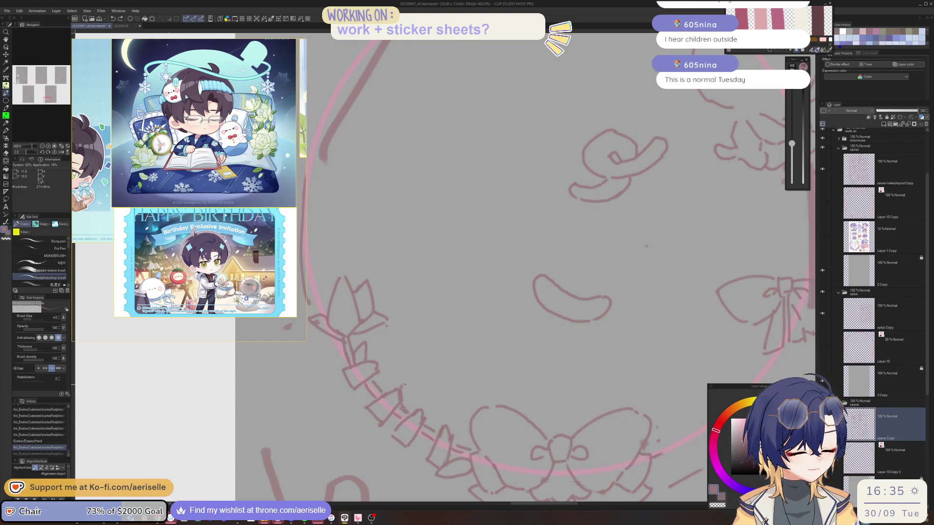
key("e")
left_click(408, 408)
key("p")
left_click(408, 408)
key("ctrl+minus")
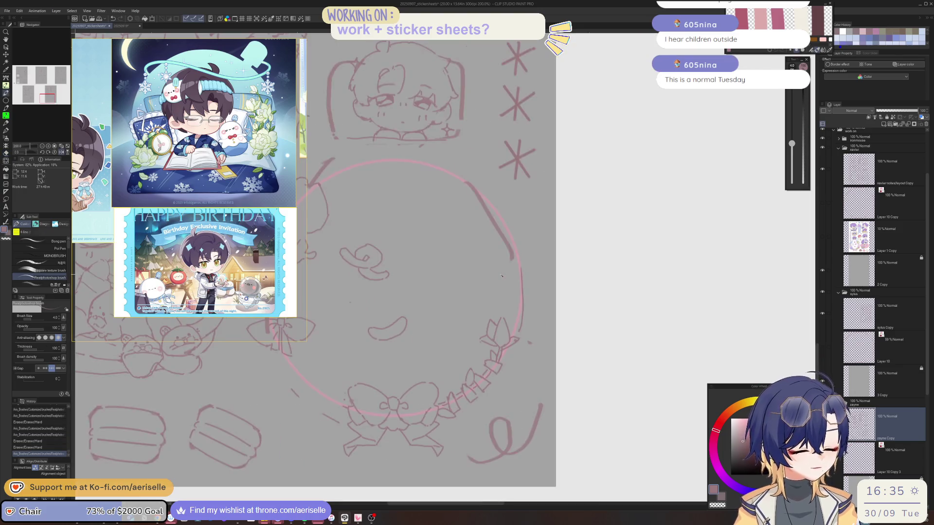
scroll(490, 376, "up", 3)
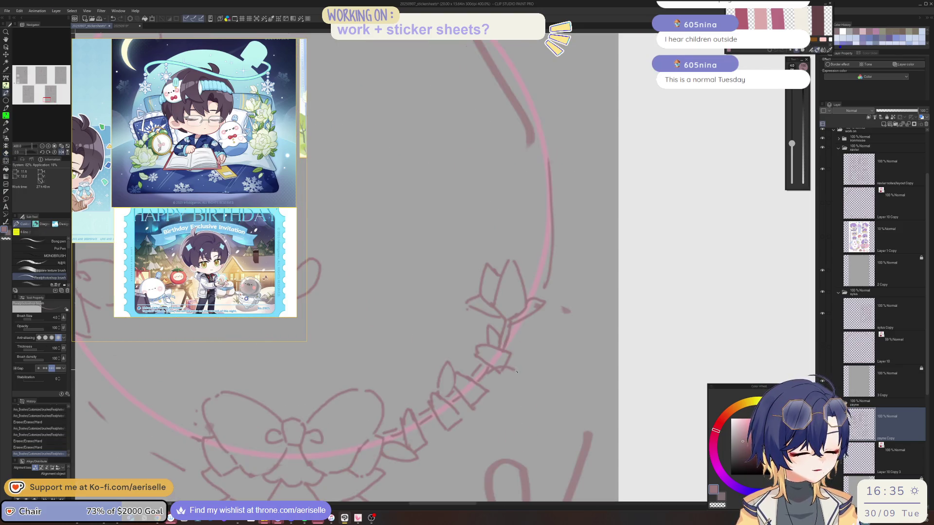
Draw a cluster of leaves along the frame's lower-left and left rim
mouse_move(495, 366)
left_mouse_down()
mouse_move(523, 370)
mouse_move(507, 370)
left_mouse_up()
key("e")
scroll(486, 351, "down", 3)
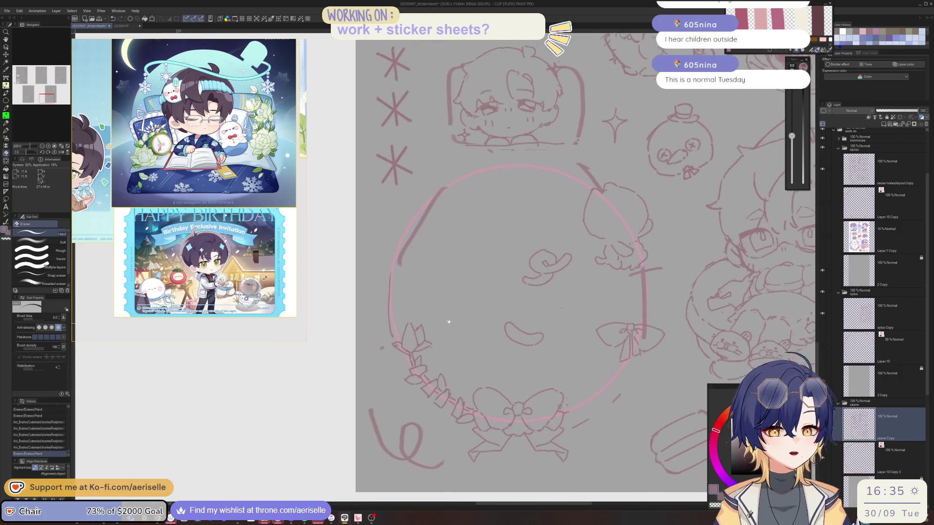
scroll(395, 358, "up", 3)
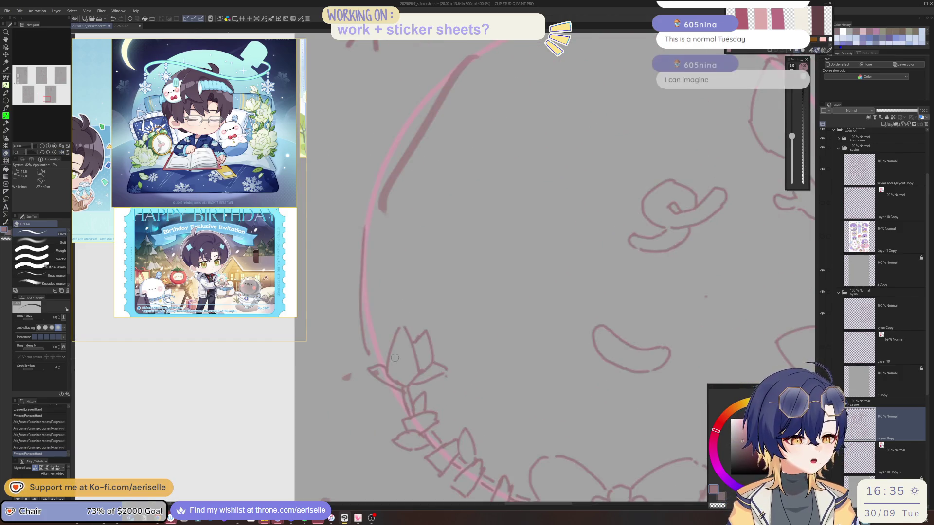
key("p")
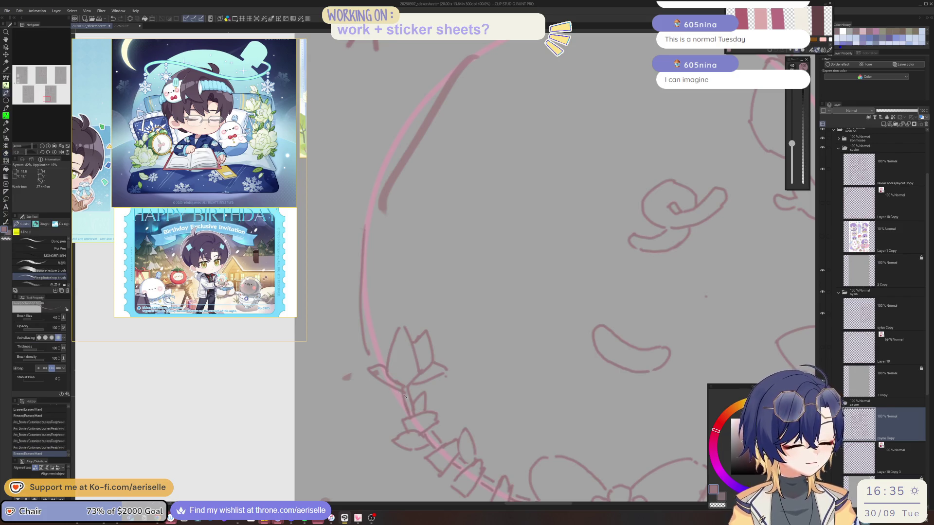
mouse_move(393, 387)
left_mouse_down()
mouse_move(387, 406)
mouse_move(395, 401)
mouse_move(366, 393)
mouse_move(364, 430)
mouse_move(387, 446)
mouse_move(376, 463)
mouse_move(399, 466)
left_mouse_up()
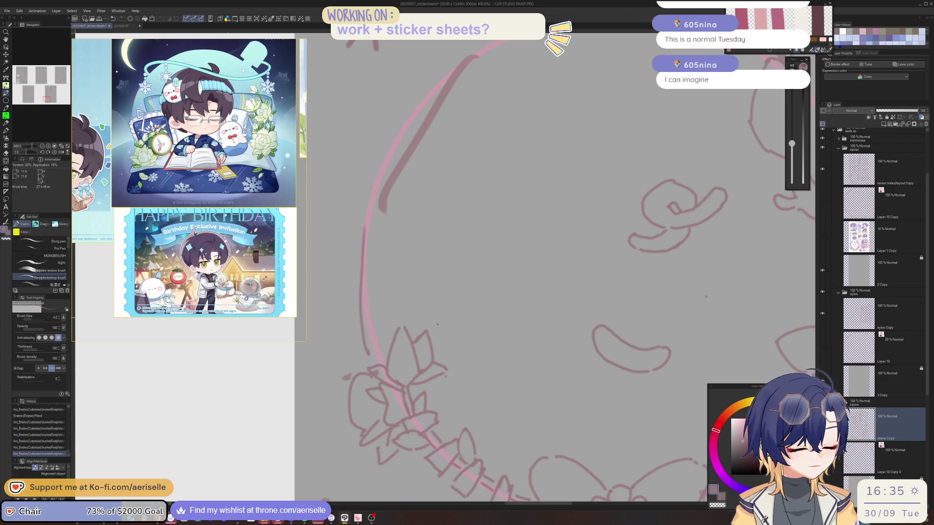
left_click_drag(374, 351, 387, 320)
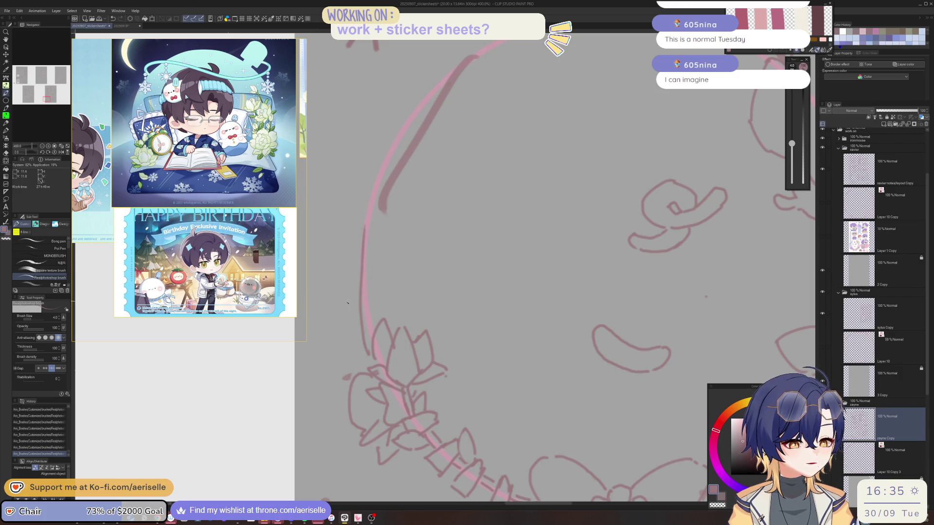
key("e")
key("b")
left_click_drag(349, 318, 369, 339)
Sketch a curved stem with a small bud sprouting outward, redoing misplaced strokes
mouse_move(350, 304)
left_mouse_down()
mouse_move(429, 319)
mouse_move(455, 359)
mouse_move(404, 375)
mouse_move(405, 328)
mouse_move(407, 362)
left_mouse_up()
key("ctrl+z")
key("ctrl+z")
left_click_drag(402, 328, 405, 360)
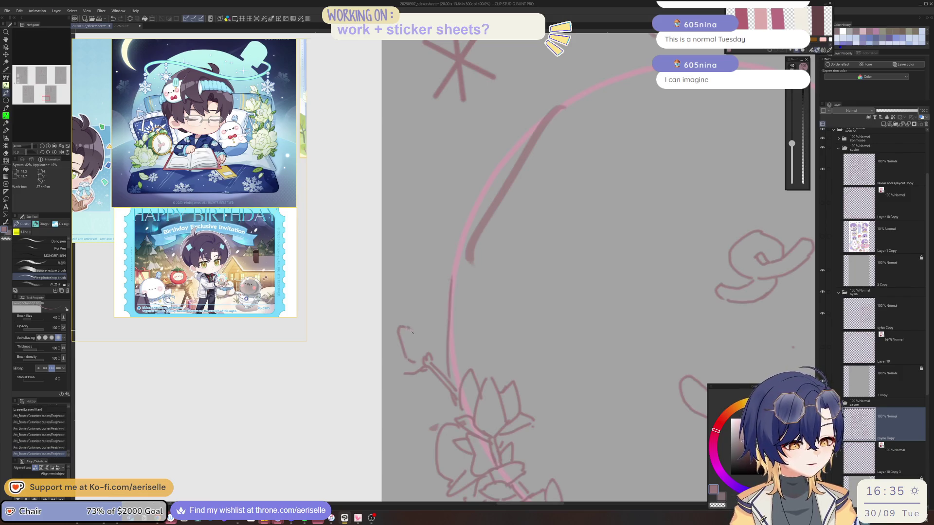
mouse_move(411, 324)
left_mouse_down()
mouse_move(433, 354)
mouse_move(409, 373)
mouse_move(398, 366)
left_mouse_up()
key("ctrl+z")
key("e")
key("b")
left_click_drag(398, 363, 407, 360)
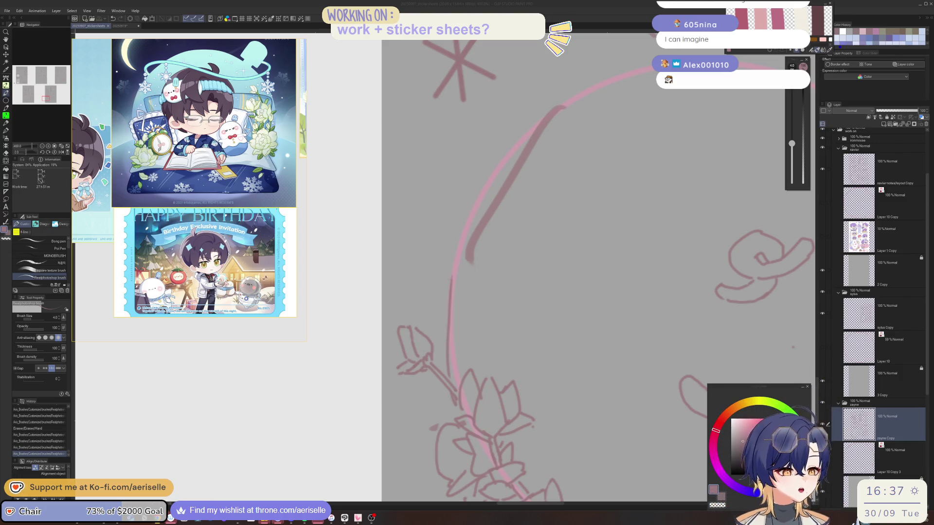
Move to the right-side bow and sketch the first rose strokes above it
scroll(517, 309, "down", 3)
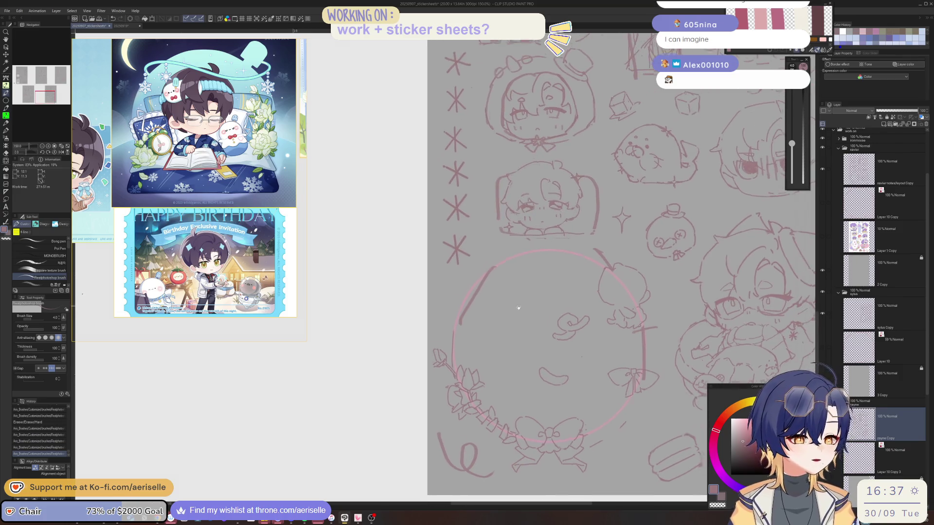
scroll(517, 309, "right", 5)
scroll(557, 312, "down", 2)
scroll(557, 312, "right", 2)
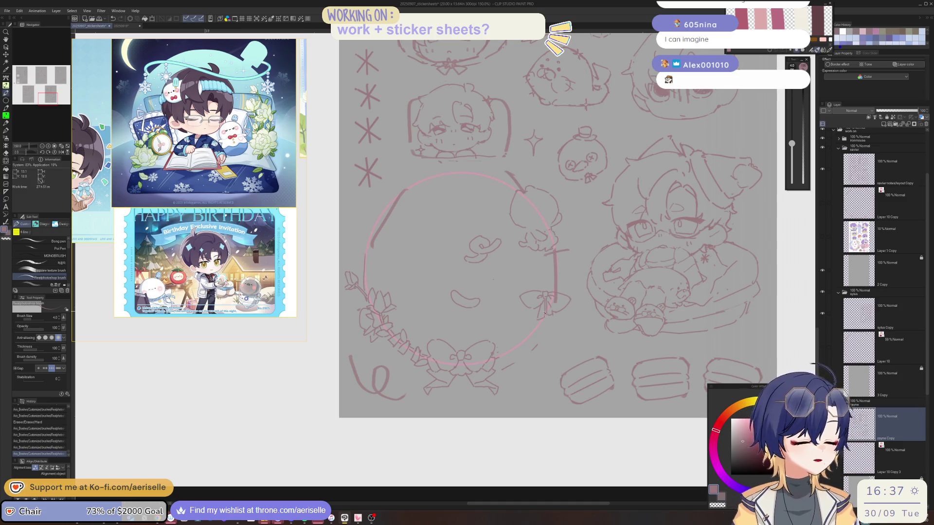
key("ctrl+z")
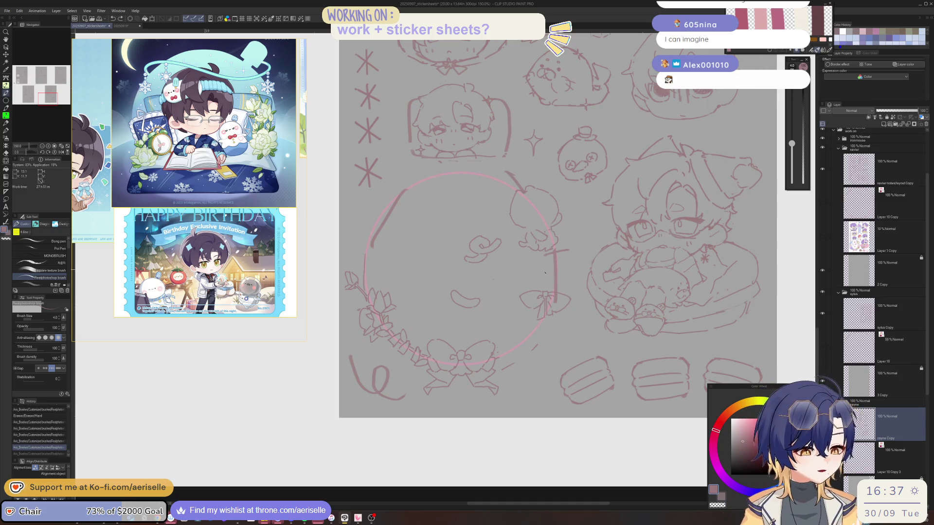
scroll(547, 268, "up", 2)
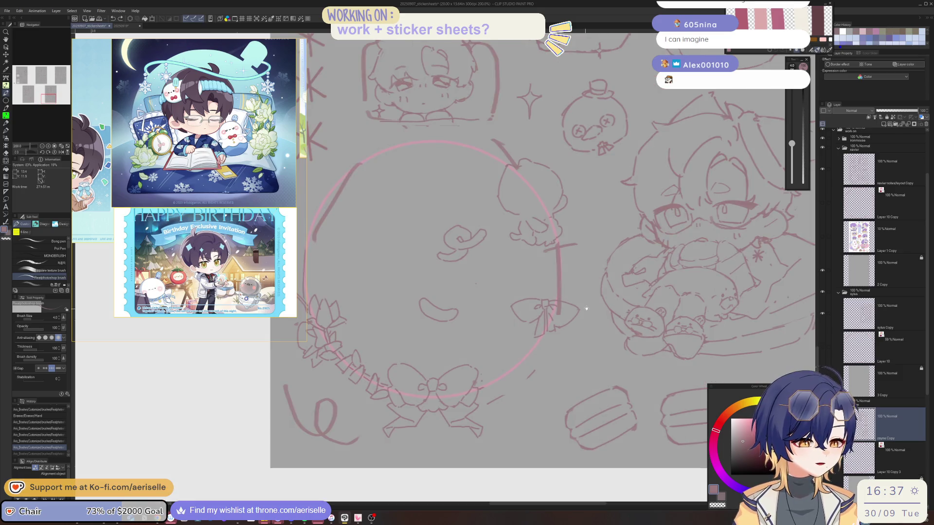
left_click_drag(515, 285, 492, 319)
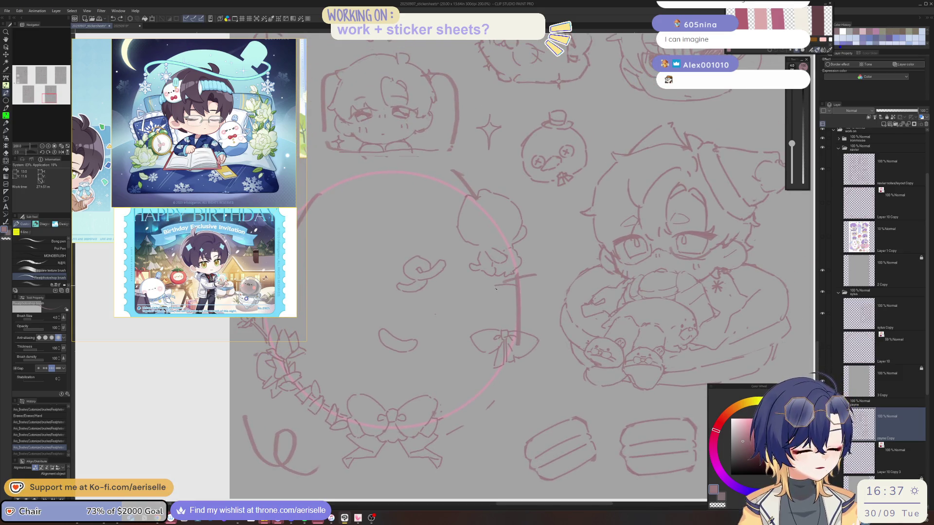
key("e")
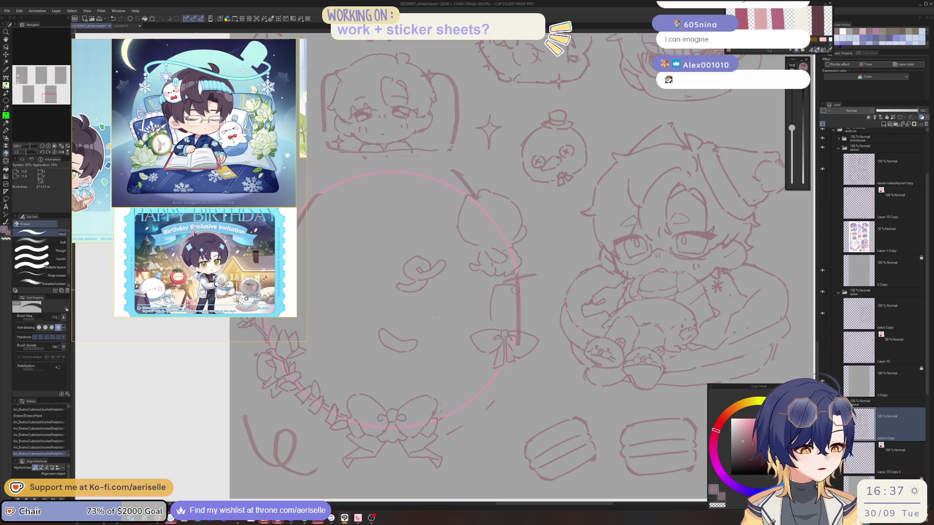
left_click(528, 321)
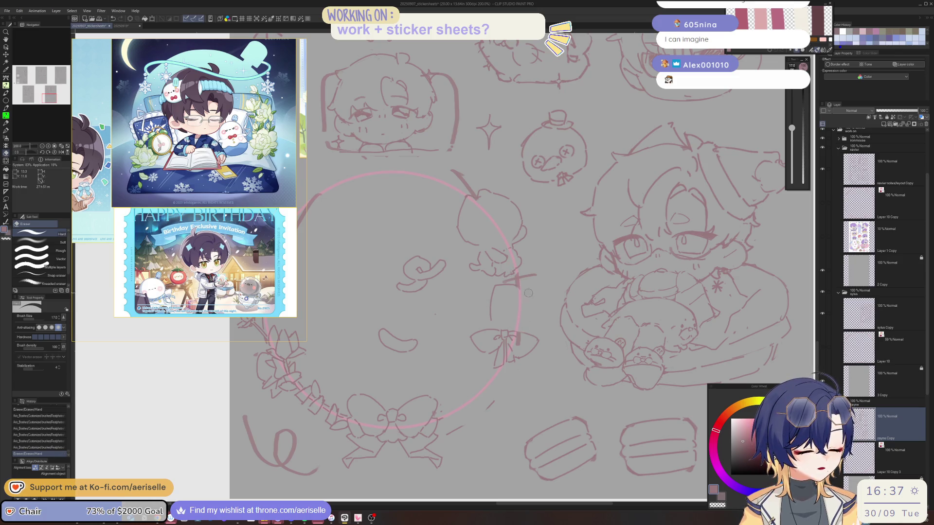
key("p")
left_click_drag(525, 291, 535, 330)
Draw the rose's petals and the diagonal strokes beside it, redrawing the short stroke below
scroll(515, 301, "up", 3)
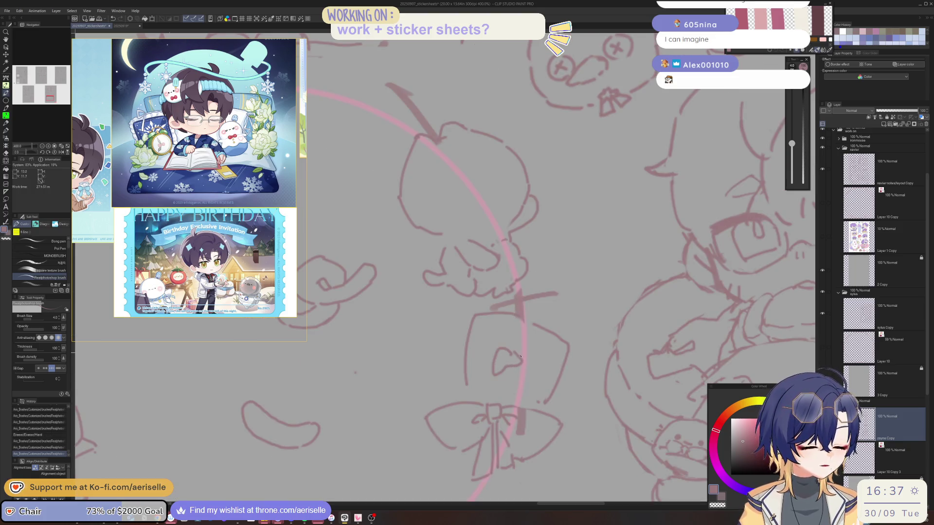
mouse_move(528, 361)
left_mouse_down()
mouse_move(520, 383)
mouse_move(508, 381)
mouse_move(521, 386)
left_mouse_up()
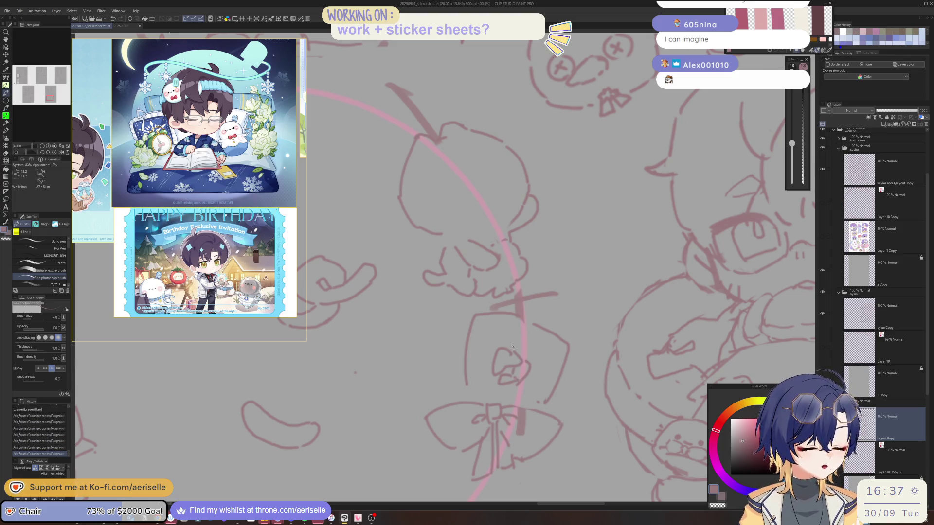
mouse_move(513, 326)
left_mouse_down()
mouse_move(543, 347)
mouse_move(534, 378)
mouse_move(511, 403)
mouse_move(510, 392)
mouse_move(491, 394)
mouse_move(512, 403)
left_mouse_up()
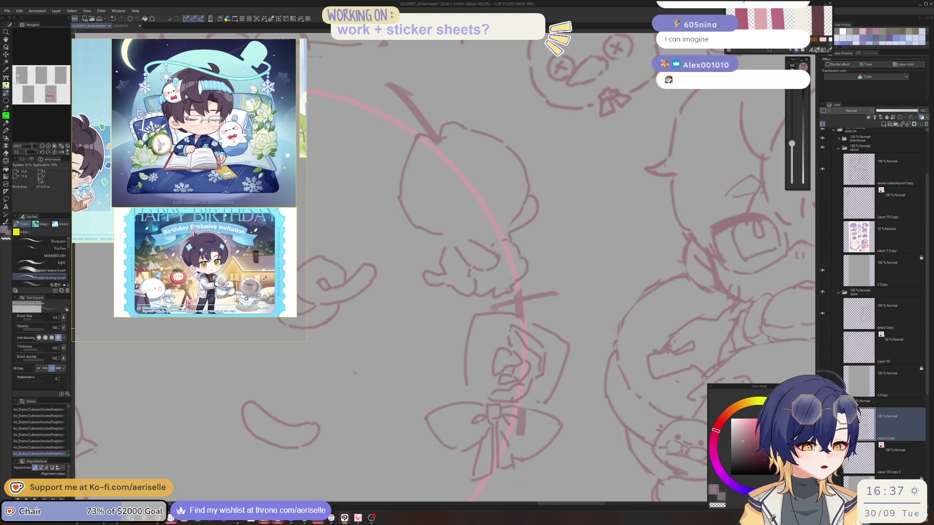
key("ctrl+z")
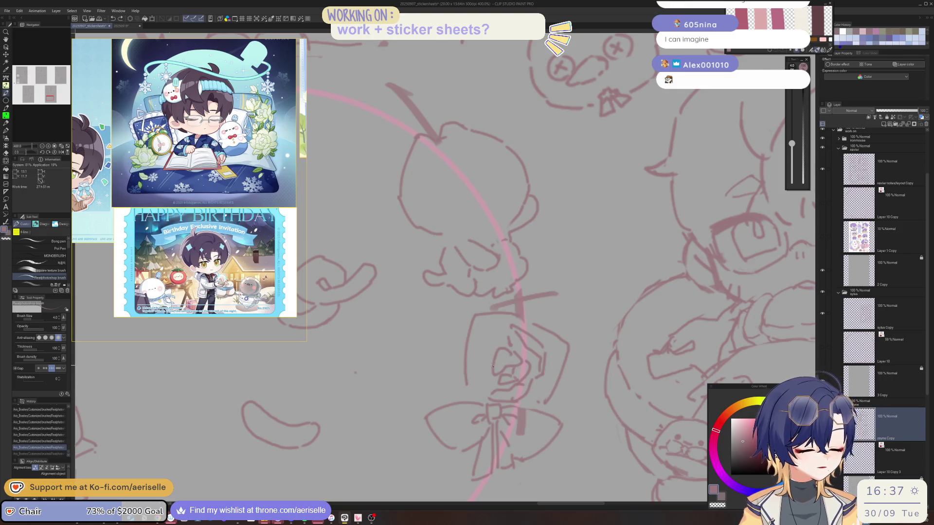
left_click_drag(476, 382, 492, 392)
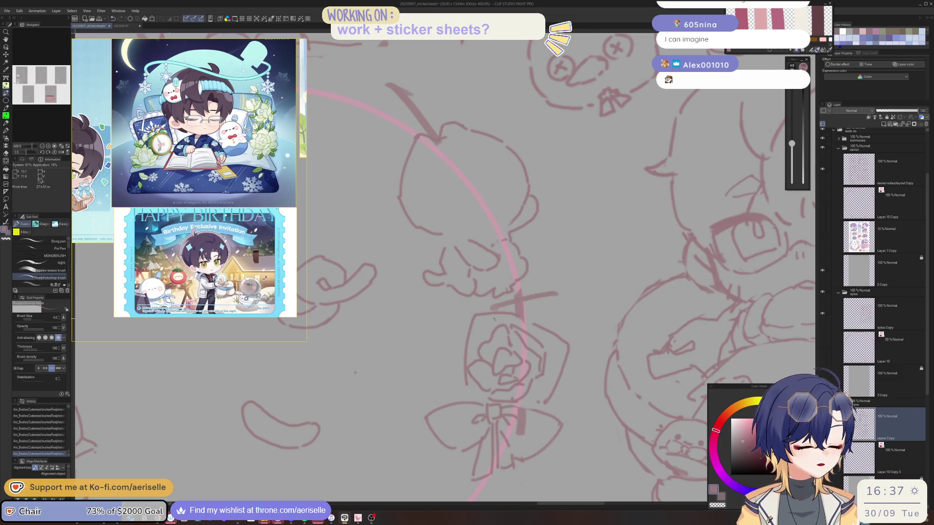
Erase stray marks and trim the rose's lines, then zoom out to the whole sheet
key("e")
mouse_move(479, 325)
left_mouse_down()
mouse_move(472, 336)
mouse_move(491, 314)
mouse_move(475, 384)
left_mouse_up()
key("e")
left_click_drag(467, 341, 461, 385)
key("p")
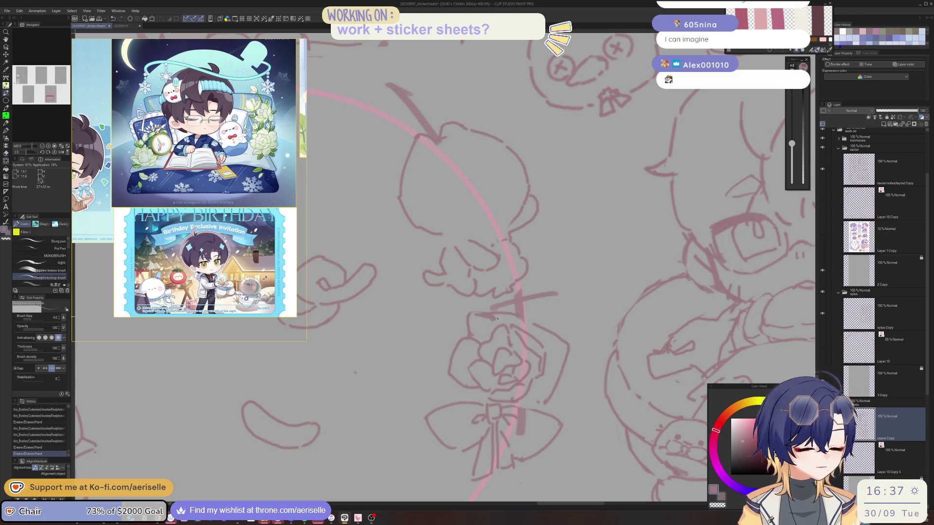
key("e")
mouse_move(503, 315)
left_mouse_down()
mouse_move(557, 333)
mouse_move(573, 374)
mouse_move(535, 388)
mouse_move(543, 402)
left_mouse_up()
key("p")
key("e")
key("p")
key("e")
key("p")
key("ctrl+alt+0")
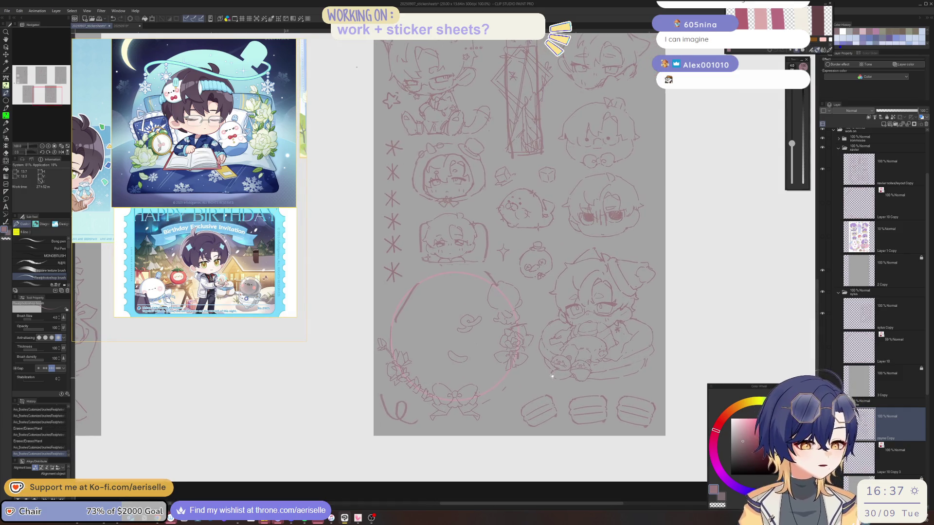
Lasso the rose and shift it slightly up and left on the circle frame
scroll(503, 347, "up", 1)
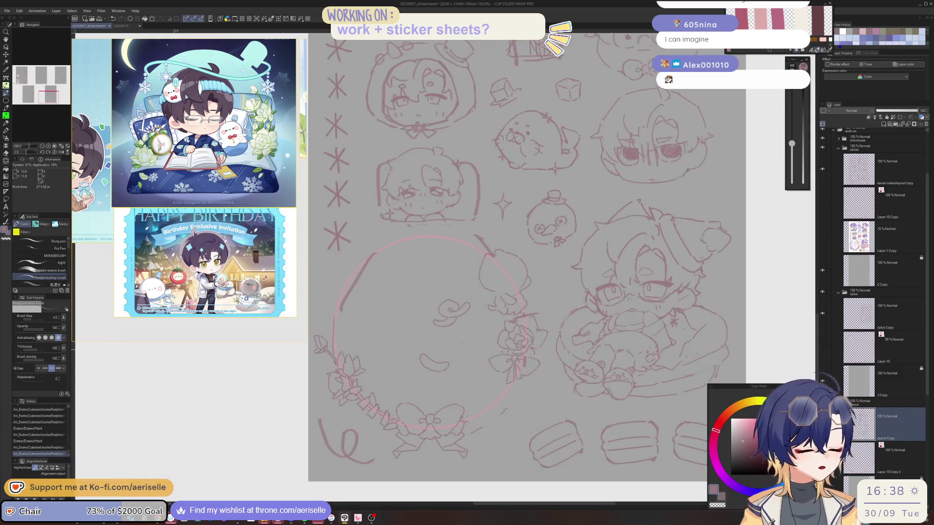
key("m")
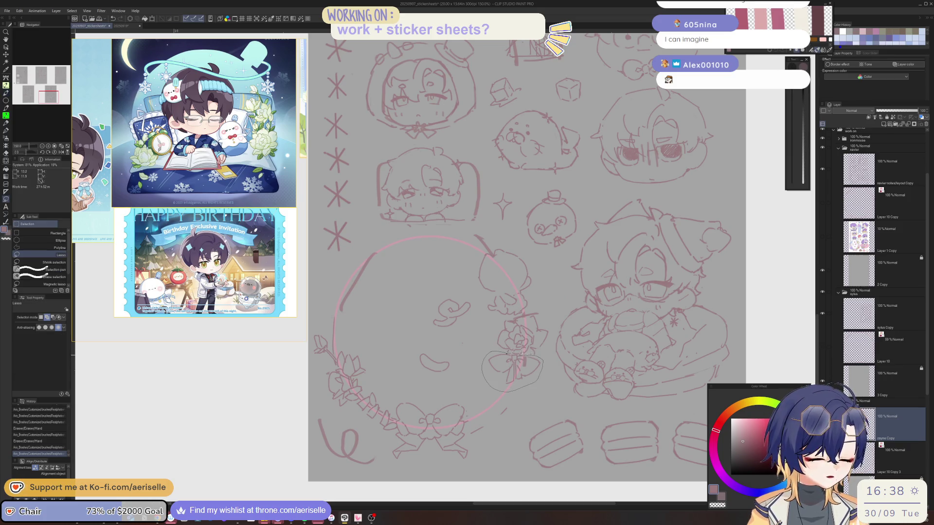
left_click_drag(525, 354, 514, 315)
left_click_drag(500, 348, 524, 313)
key("k")
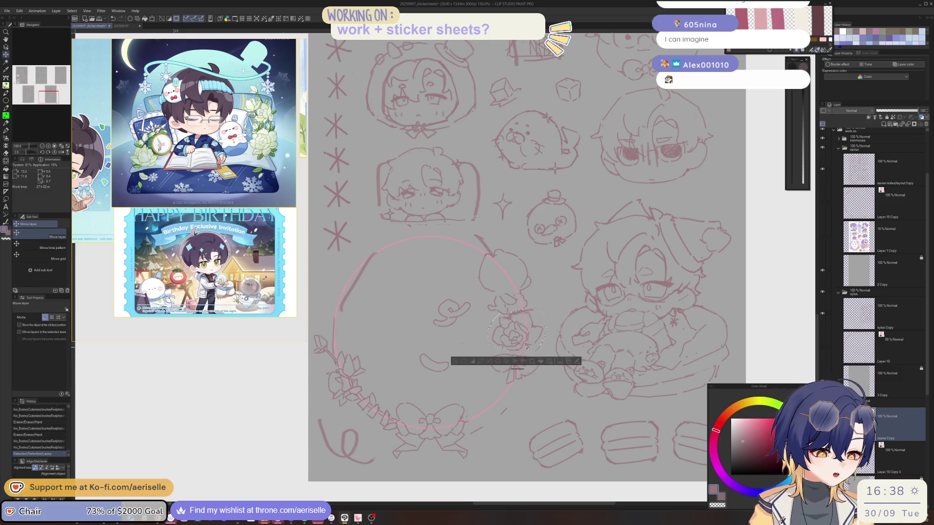
left_click_drag(533, 353, 524, 345)
key("ctrl+d")
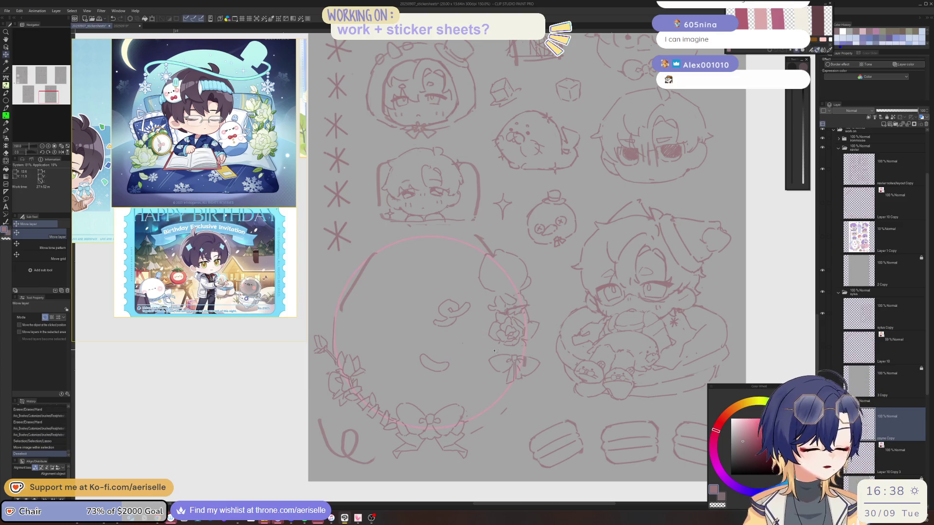
Redraw the left bow loop beside the rose, then zoom out to all sheets
key("b")
mouse_move(510, 360)
left_mouse_down()
mouse_move(502, 351)
mouse_move(527, 349)
mouse_move(521, 345)
left_mouse_up()
key("e")
key("b")
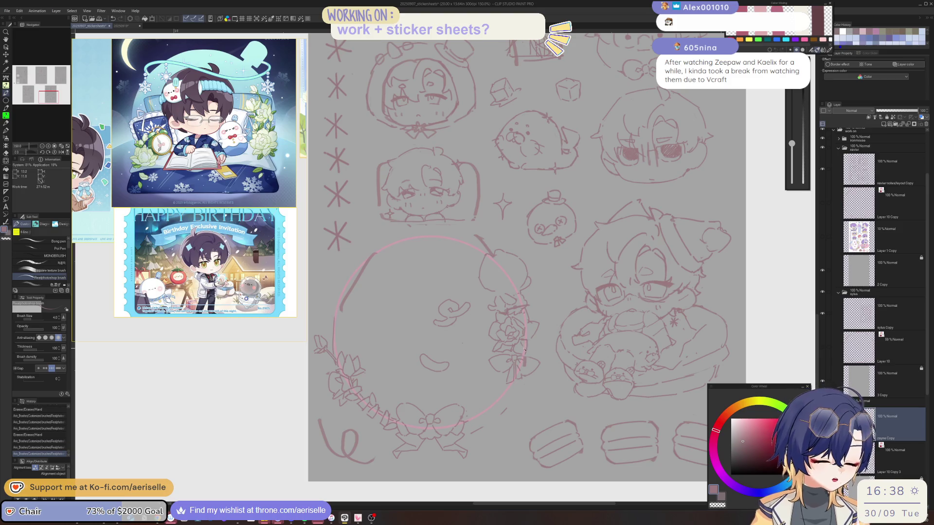
key("ctrl+0")
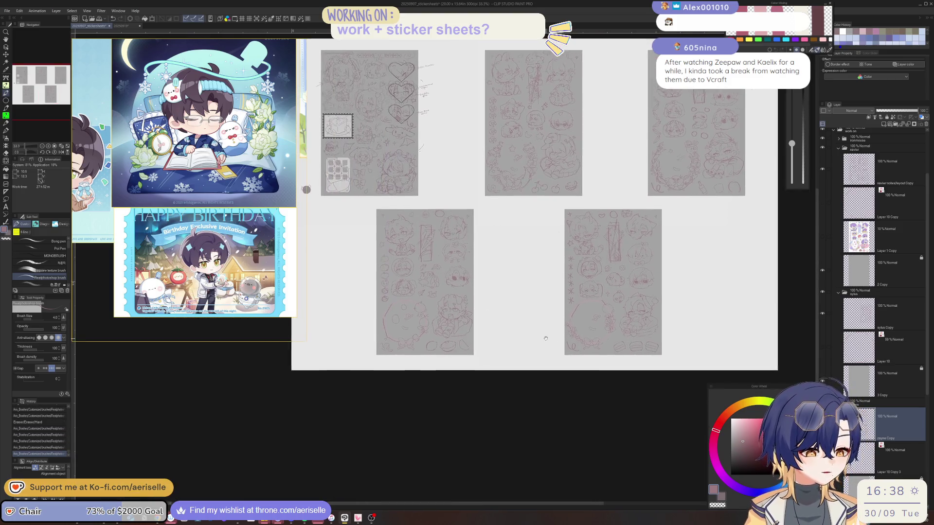
Undo the recent small stray strokes near the rose
left_click_drag(473, 340, 518, 284)
scroll(518, 284, "up", 5)
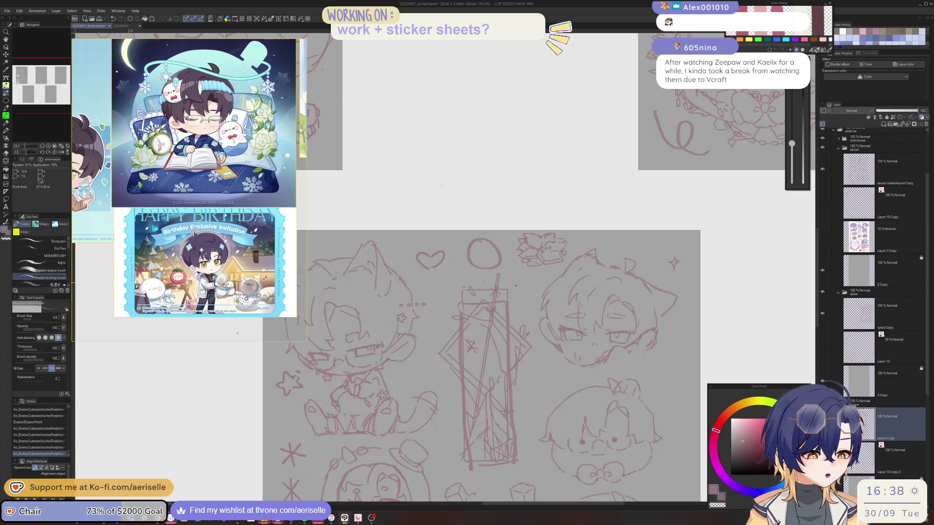
key("ctrl+z")
key("ctrl+y")
key("ctrl+z")
key("ctrl+z")
Remove an accidental long line and pan across the five sheets to the cherries sheet
scroll(569, 289, "down", 2)
scroll(569, 289, "down", 1)
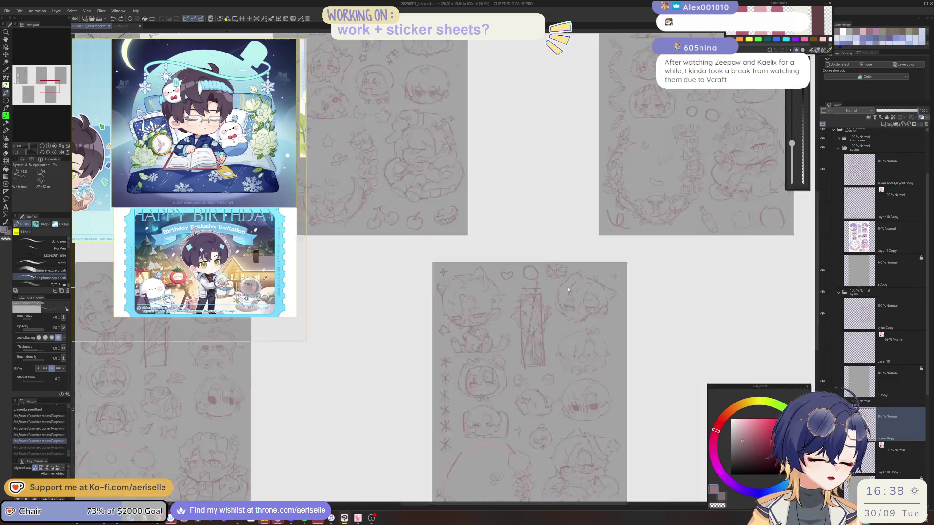
scroll(487, 370, "down", 2)
left_click_drag(487, 370, 534, 381)
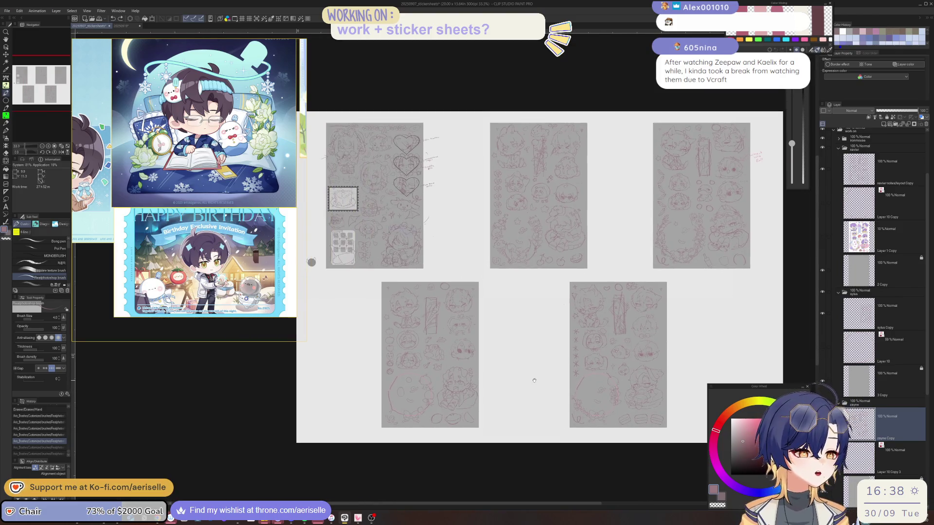
left_click_drag(643, 250, 642, 249)
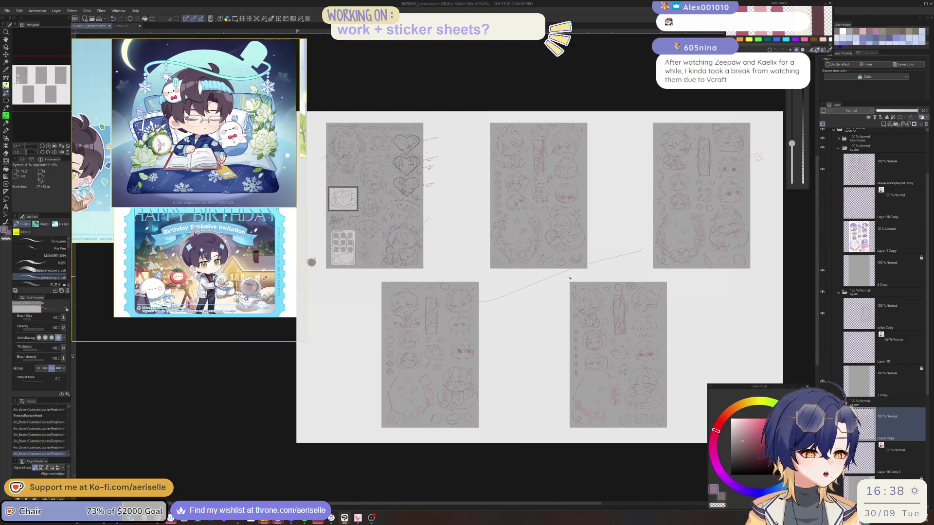
key("ctrl+z")
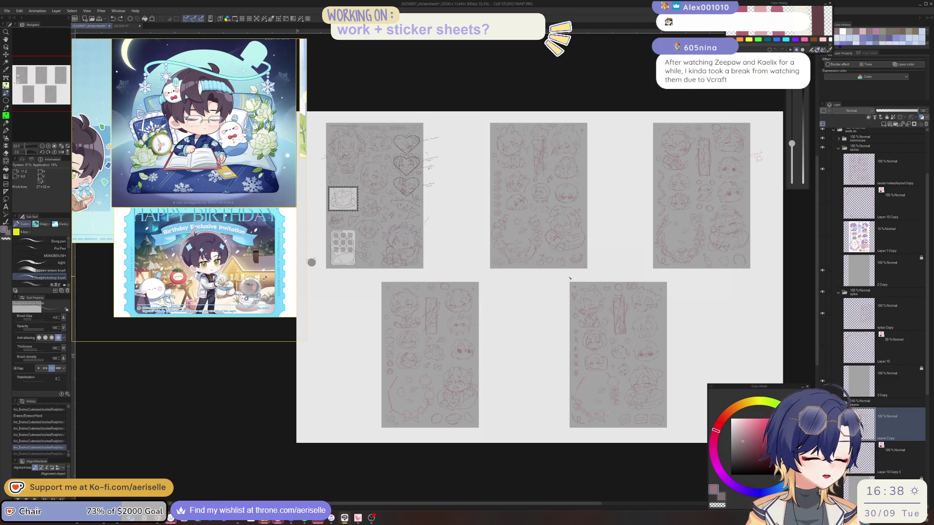
left_click_drag(570, 278, 502, 267)
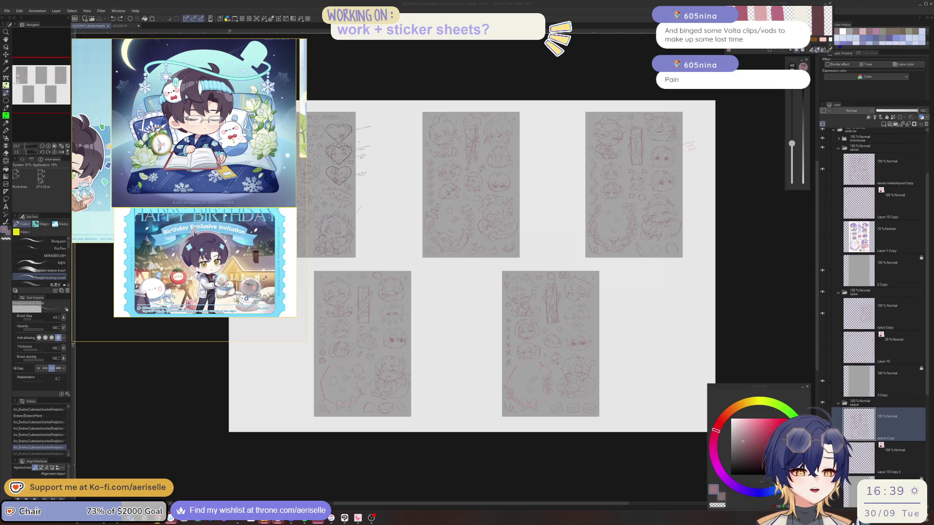
scroll(471, 202, "up", 2)
scroll(471, 202, "up", 2)
scroll(428, 124, "up", 1)
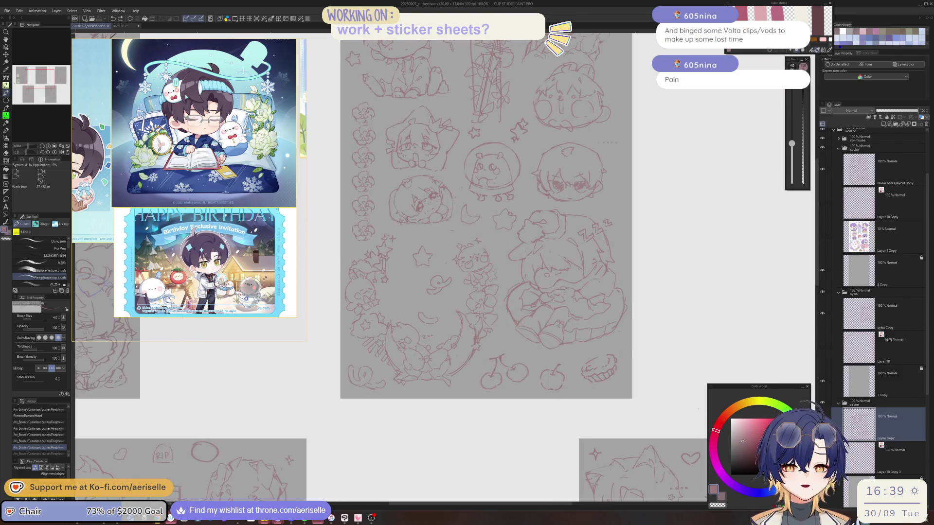